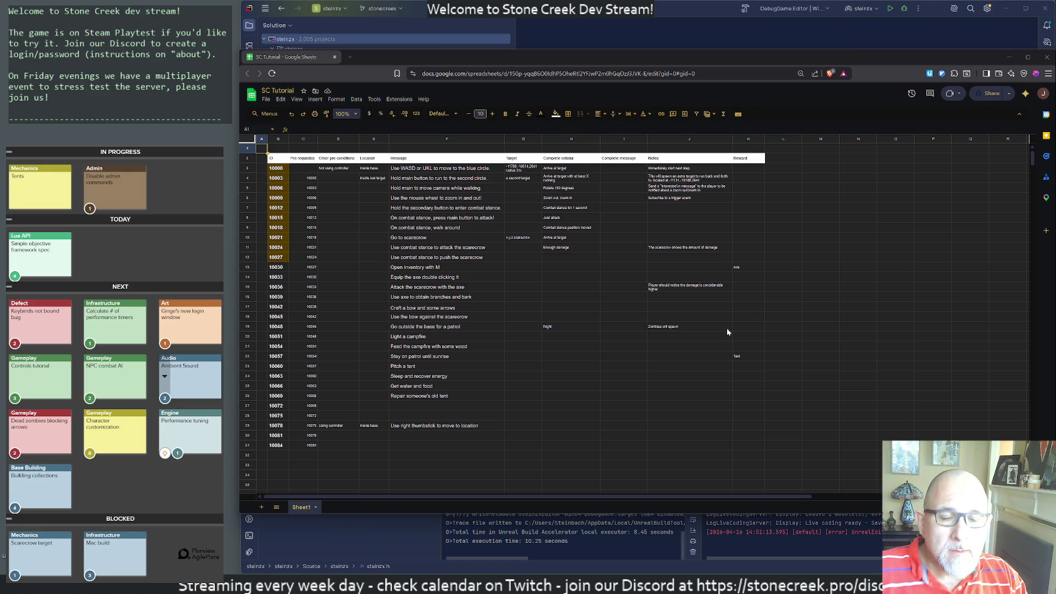
# Bring the Rider IDE with the steinzx solution in front of the Google Sheets window.
pyautogui.click(926, 38)
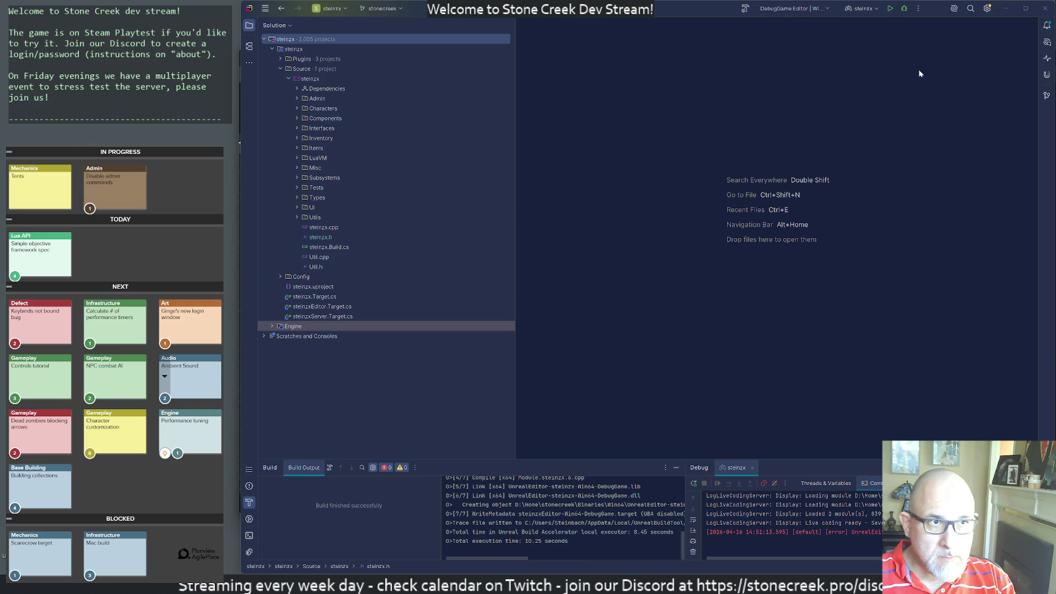
# Start a Rider debug session of steinzx and switch to the launched Unreal Editor.
pyautogui.click(902, 10)
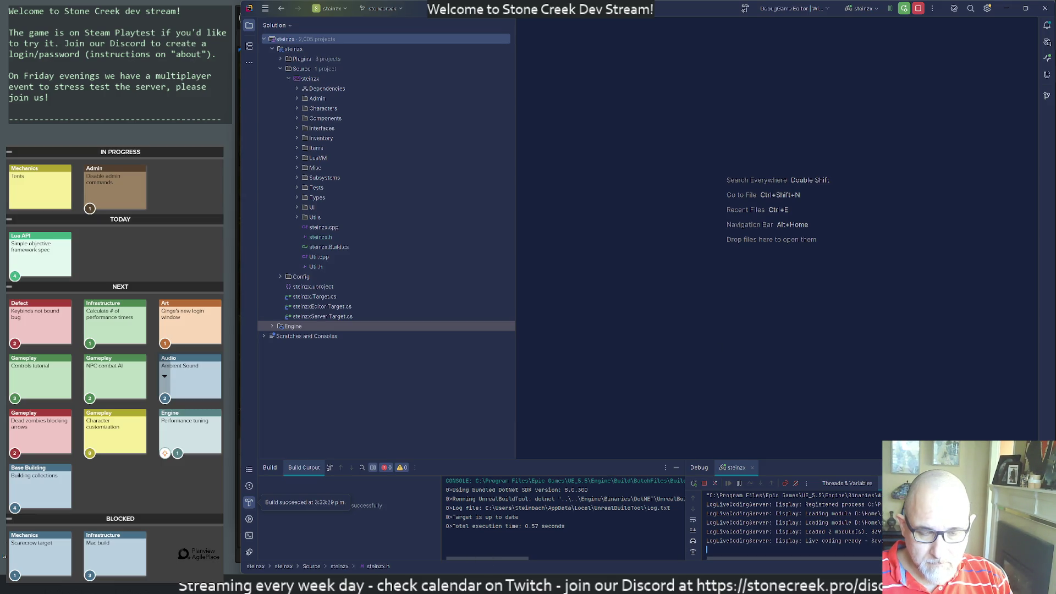
pyautogui.hotkey('alt', 'Tab')
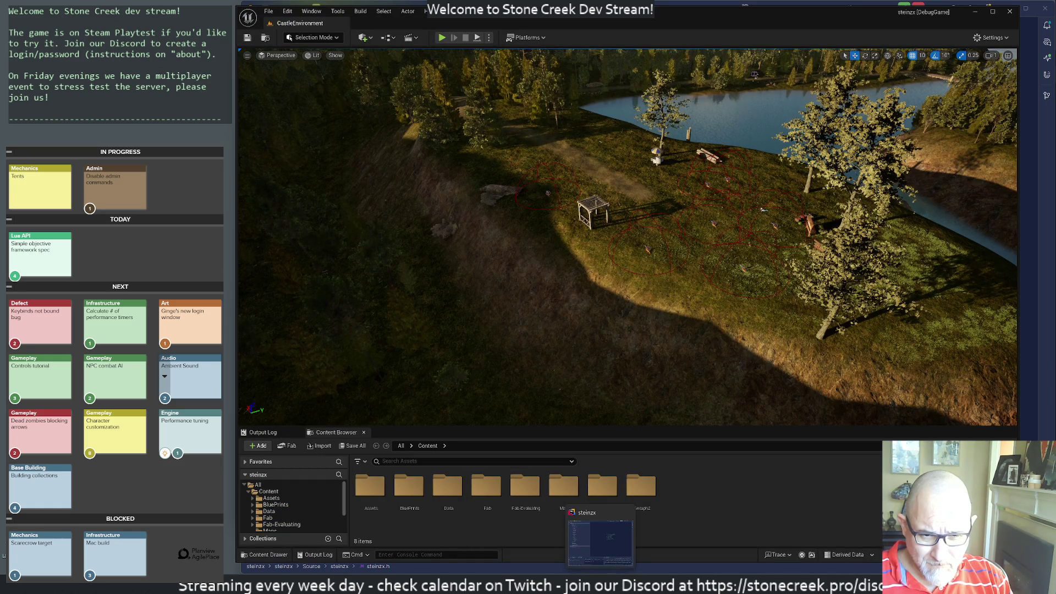
# Launch the Cygwin terminal from the Start menu and start vim.
pyautogui.press('super')
pyautogui.write('cygwin')
pyautogui.press('Return')
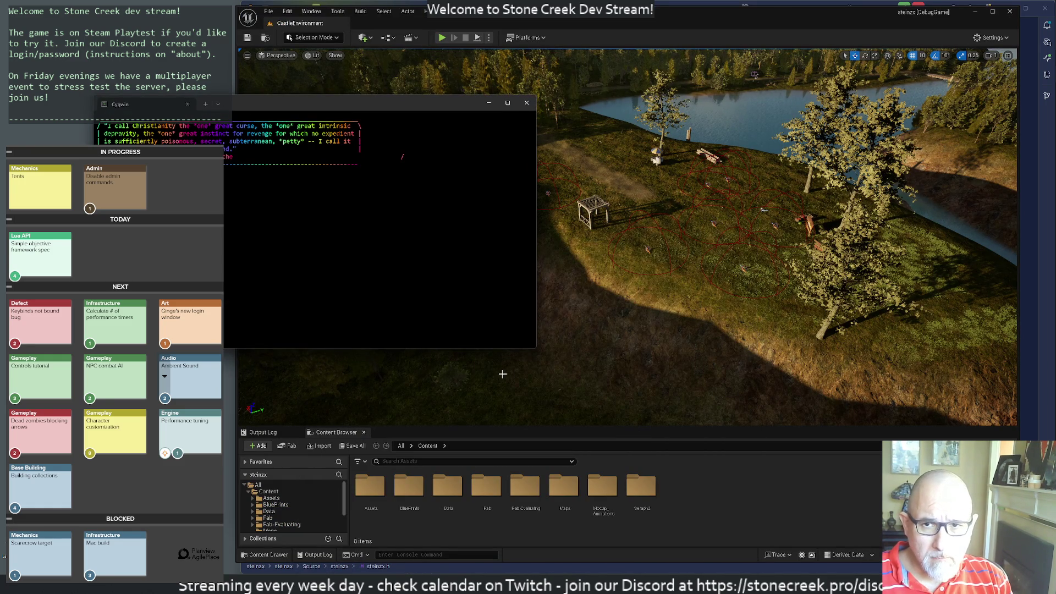
pyautogui.write('vim')
pyautogui.press('Return')
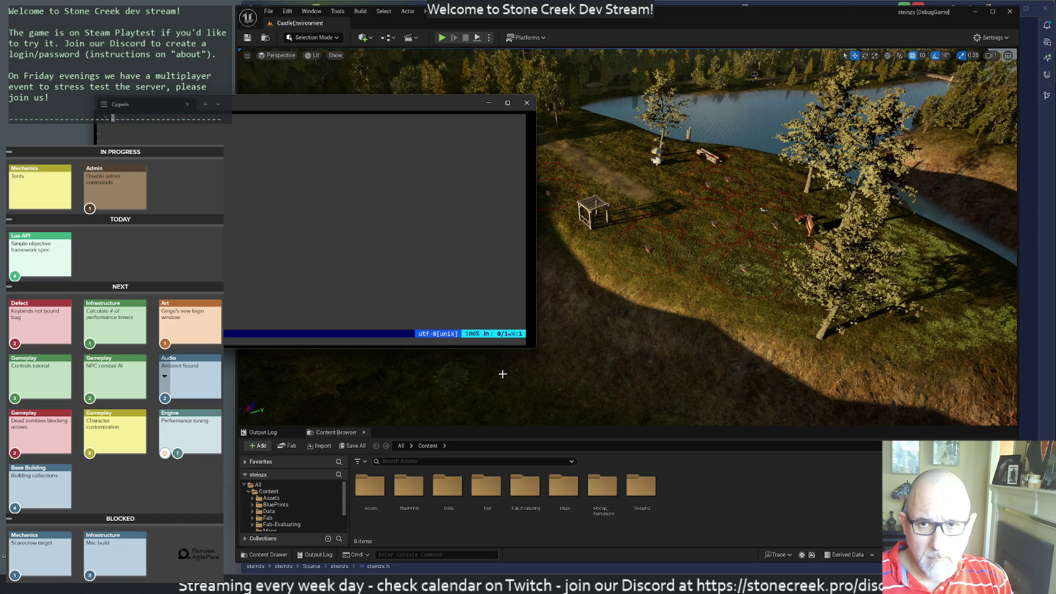
# Add blank lines, then type 'Use WASD to move around' in the vim buffer.
pyautogui.press('i')
pyautogui.press('Return')
pyautogui.press('Return')
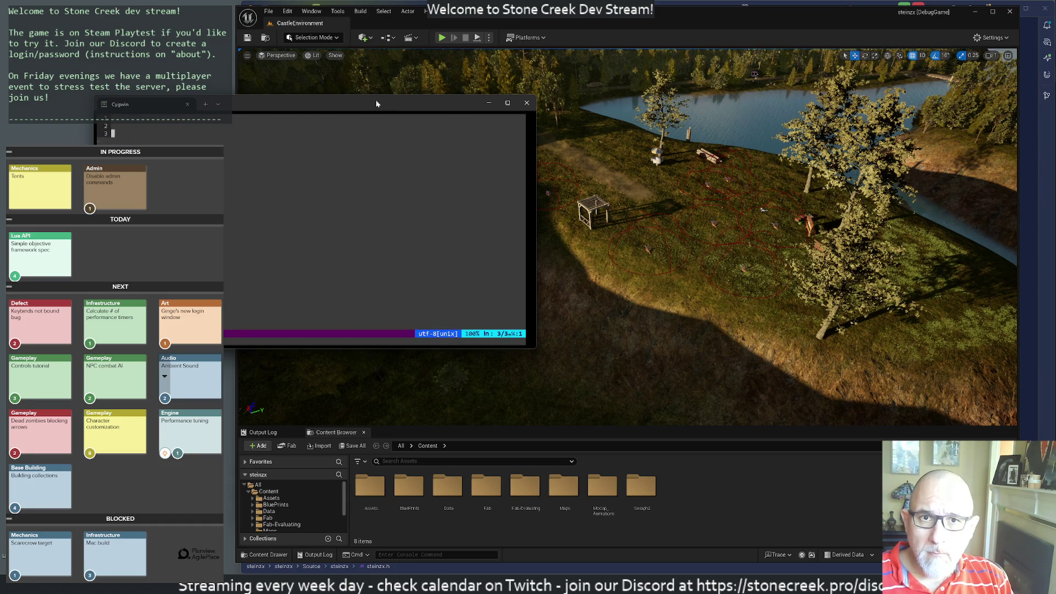
pyautogui.moveTo(376, 104); pyautogui.dragTo(675, 127)
pyautogui.write('Use ')
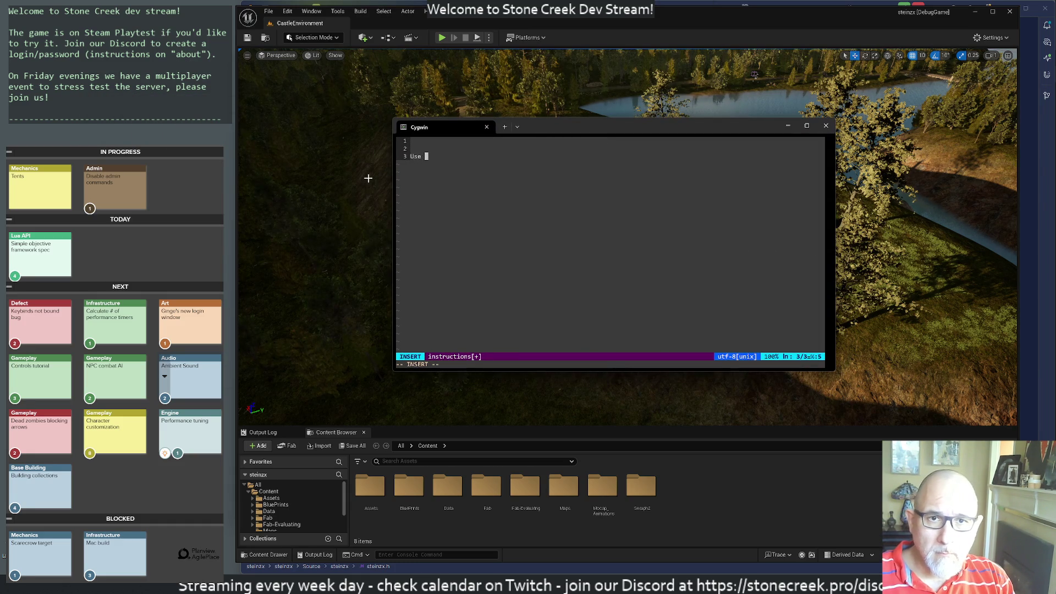
pyautogui.write('WASD')
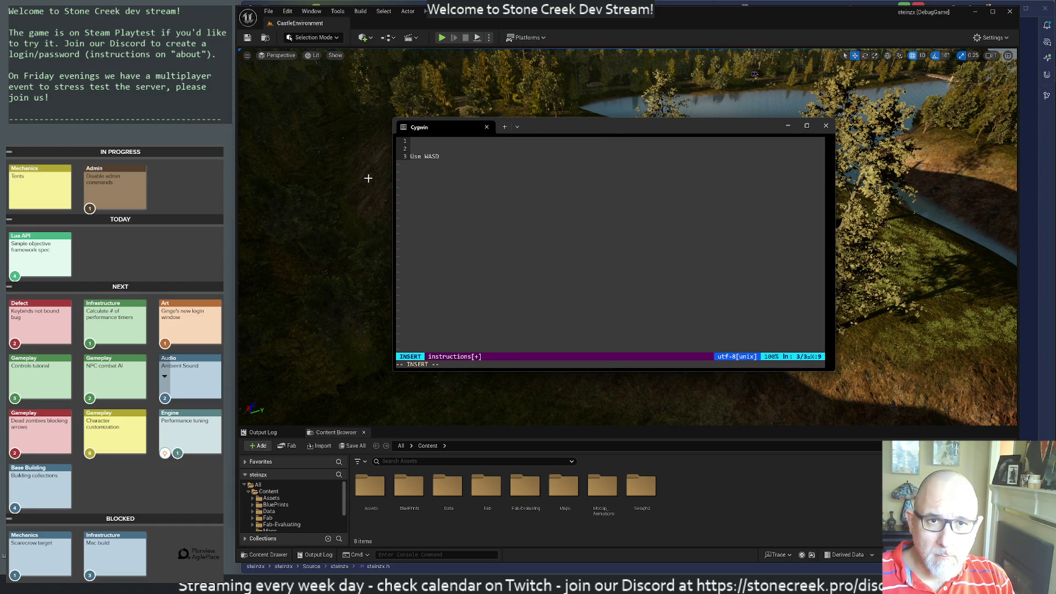
pyautogui.write(' to move around')
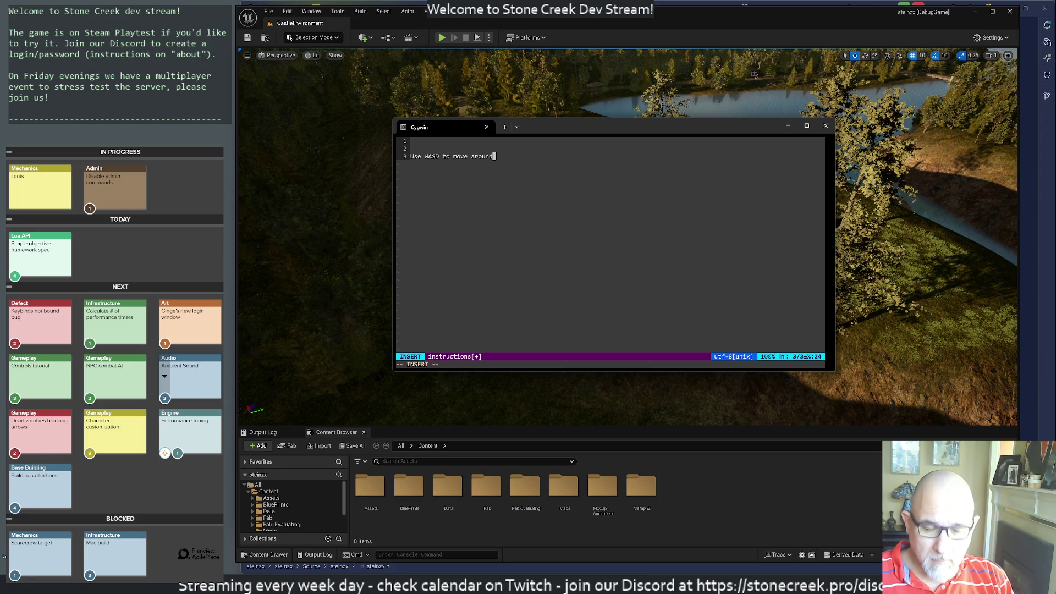
pyautogui.moveTo(627, 591)
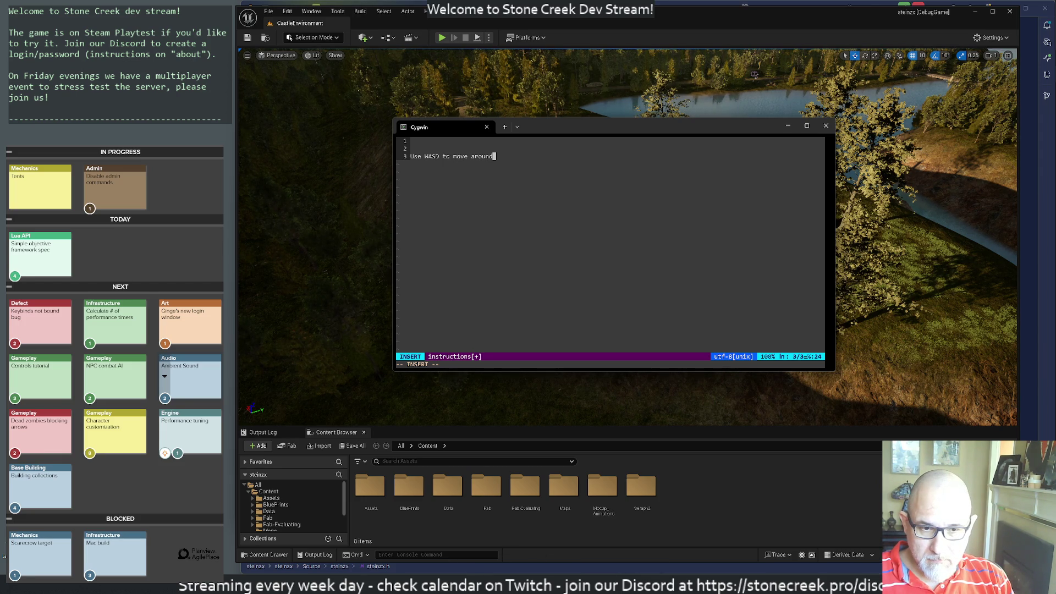
pyautogui.moveTo(591, 591)
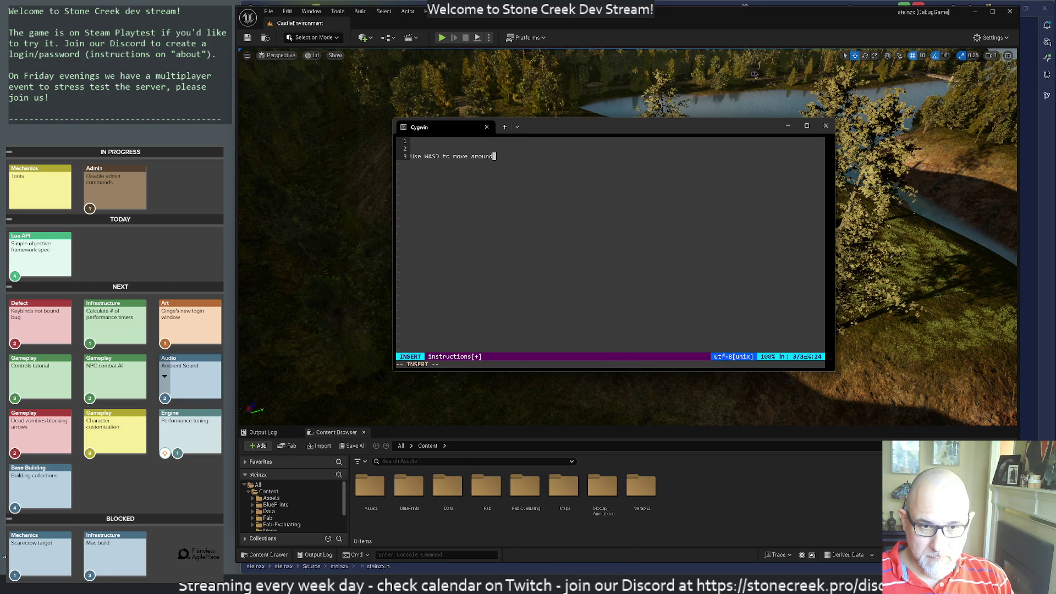
pyautogui.moveTo(592, 577)
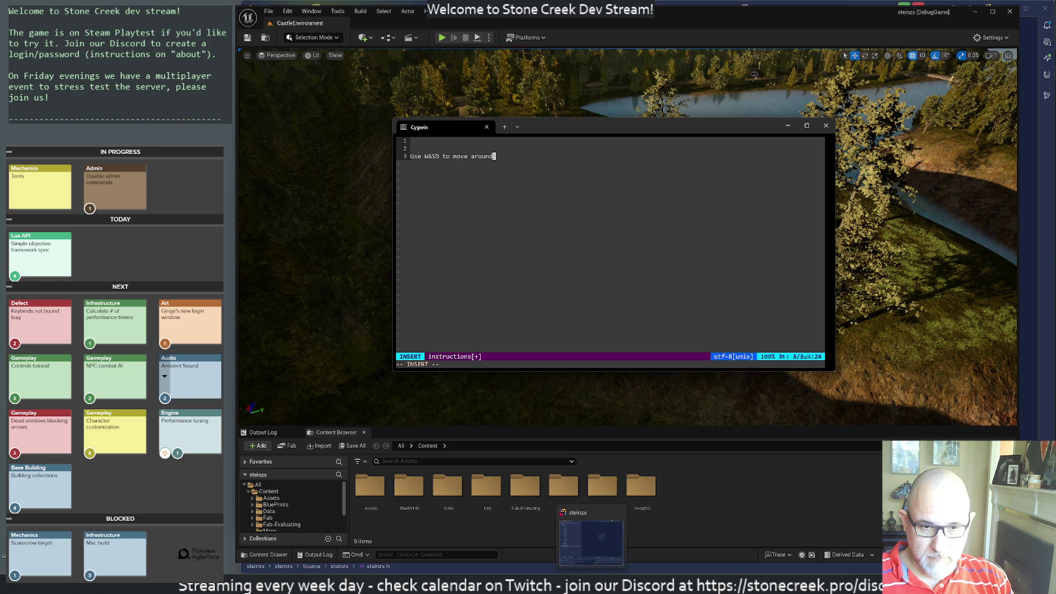
# Bring the vim window back above the spreadsheet and move it off the message column.
pyautogui.moveTo(517, 577)
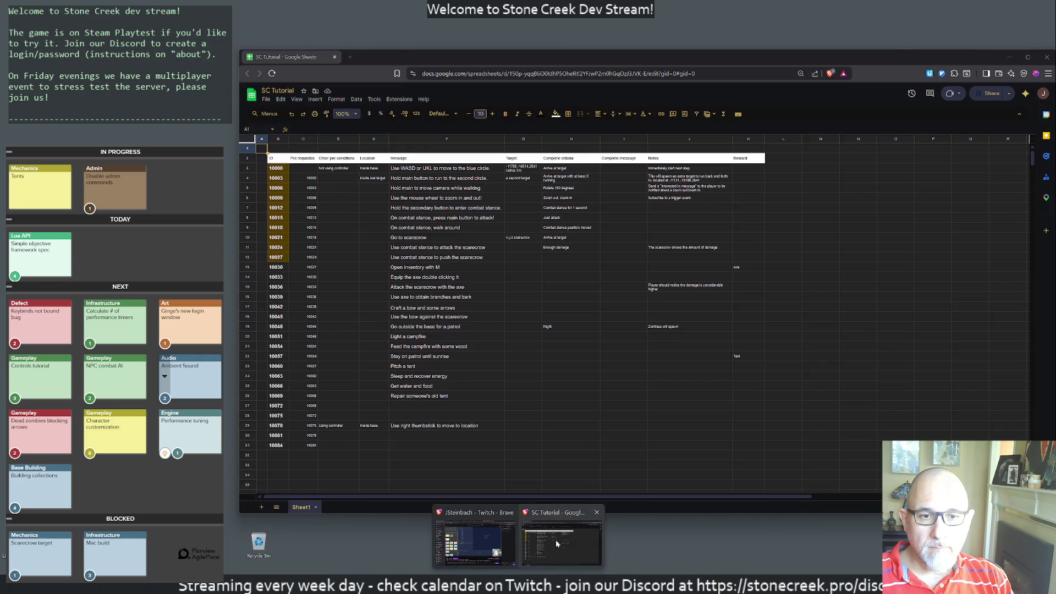
pyautogui.click(557, 544)
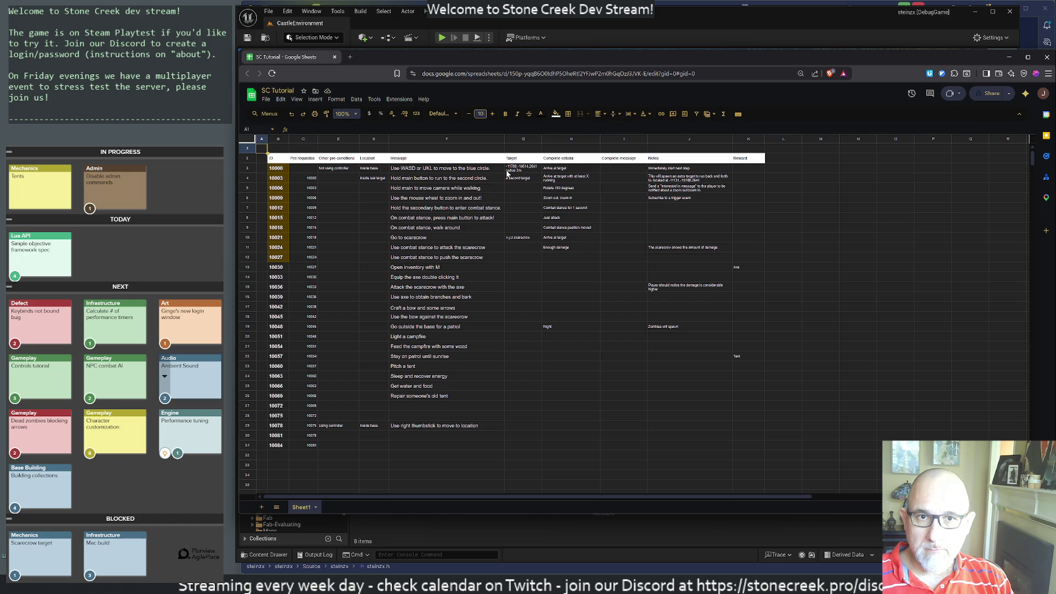
pyautogui.hotkey('alt', 'Tab')
pyautogui.moveTo(580, 126)
pyautogui.mouseDown()
pyautogui.moveTo(672, 146)
pyautogui.moveTo(738, 212)
pyautogui.moveTo(681, 216)
pyautogui.mouseUp()
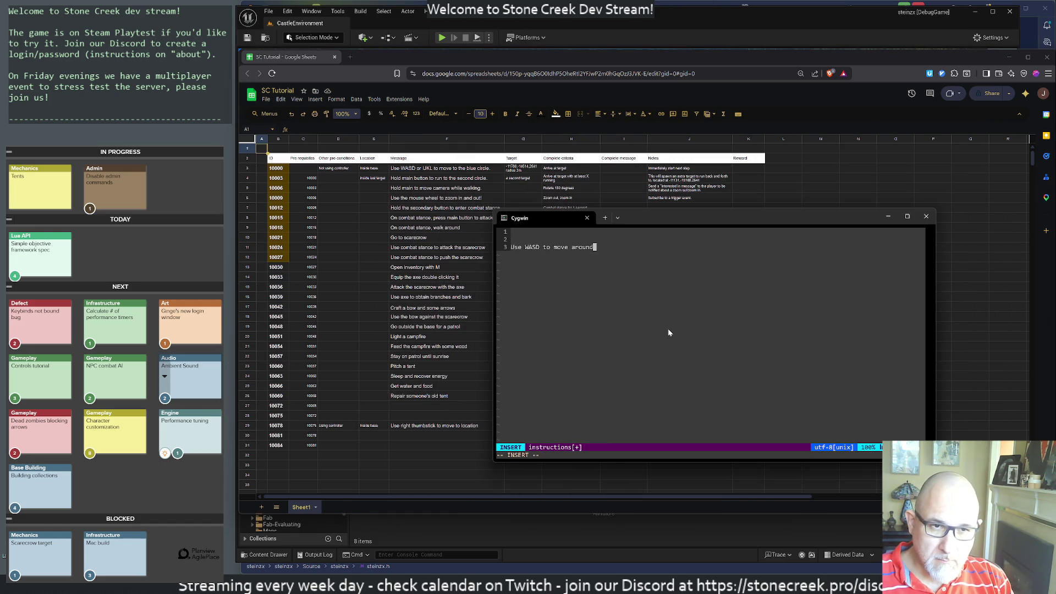
# Insert '(or IJKL if you are left-handed)' and 'the map' on line 3, and add the camera line.
pyautogui.write('.')
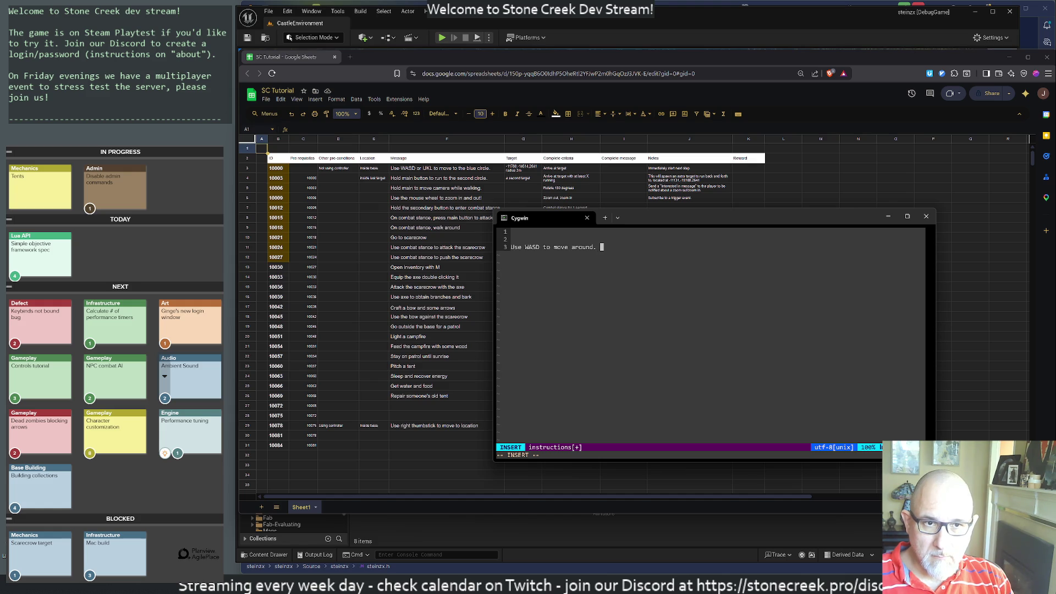
pyautogui.click(543, 247)
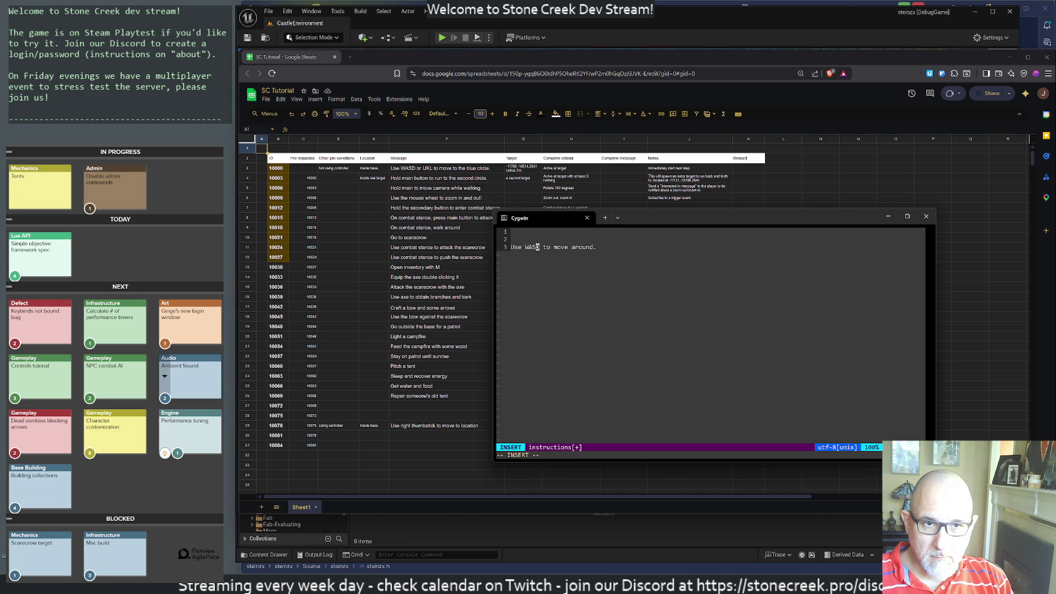
pyautogui.press('Escape')
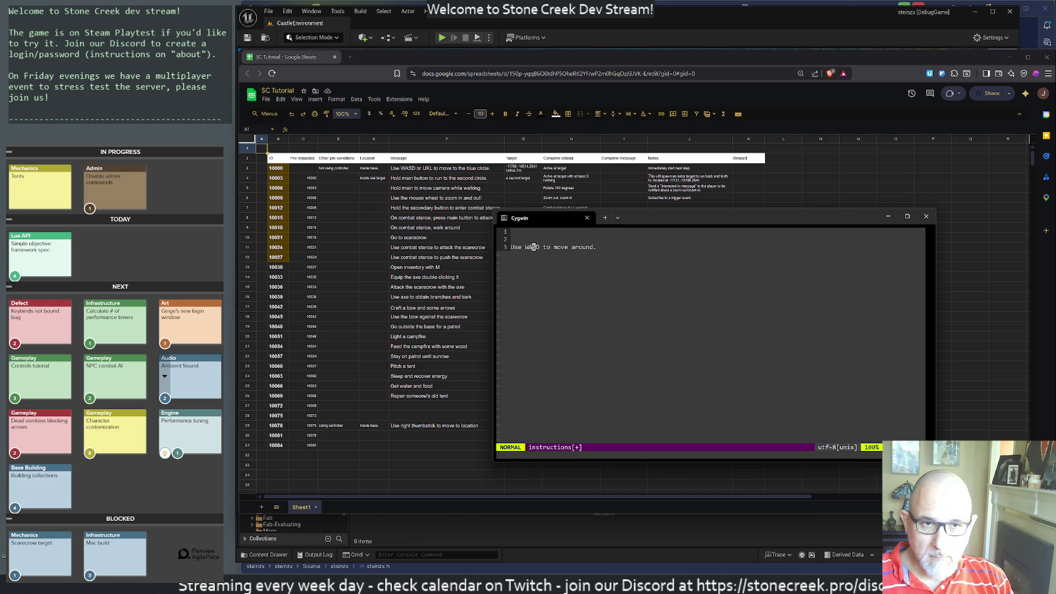
pyautogui.press('a')
pyautogui.write('(or IJKL if you are left-handed)')
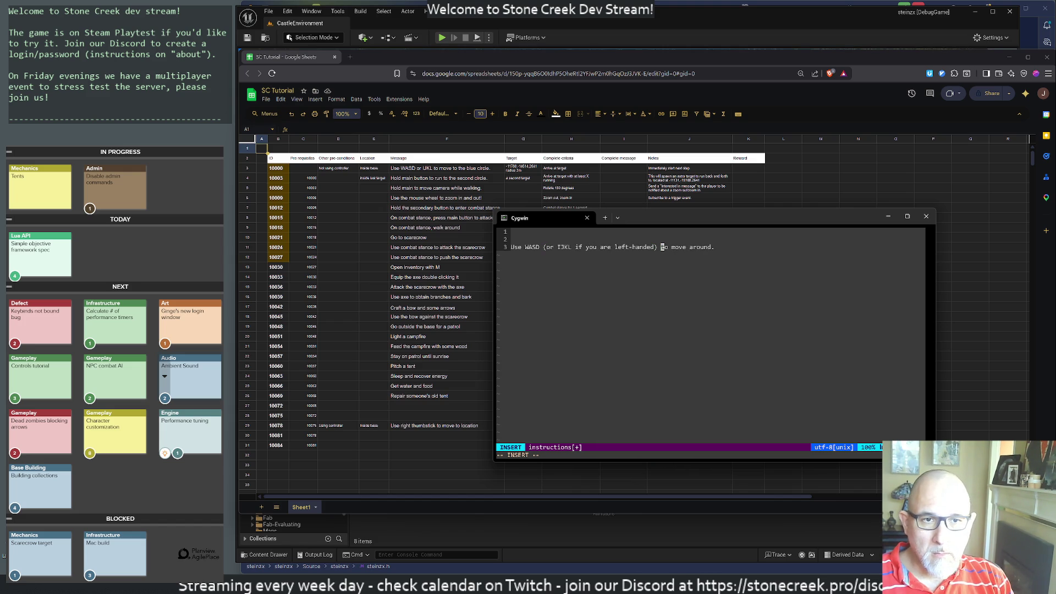
pyautogui.press('Escape')
pyautogui.hotkey('shift', 'a')
pyautogui.write('the map')
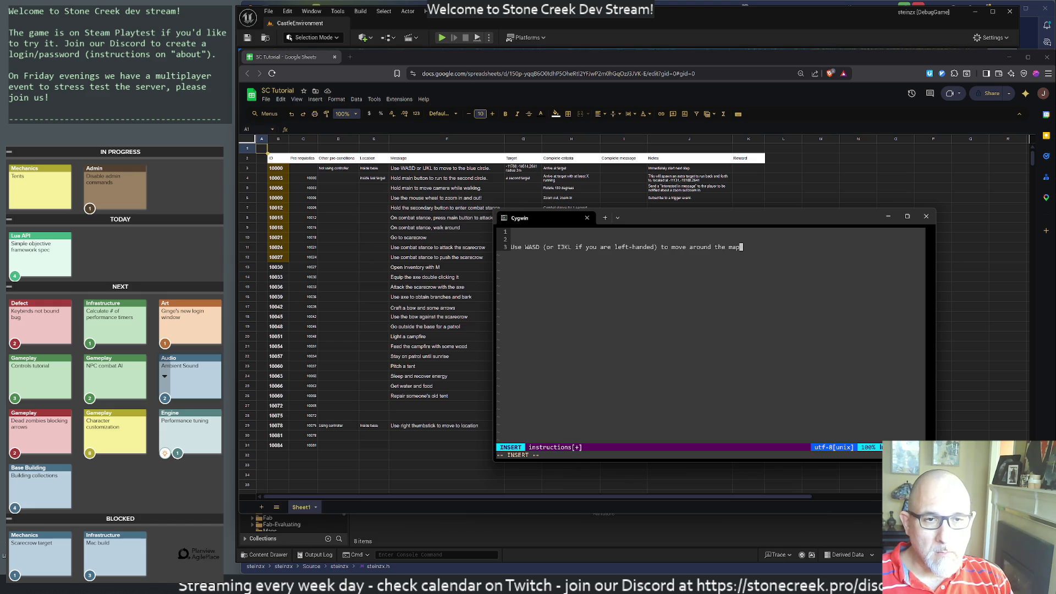
pyautogui.press('Return')
pyautogui.write('Hold th')
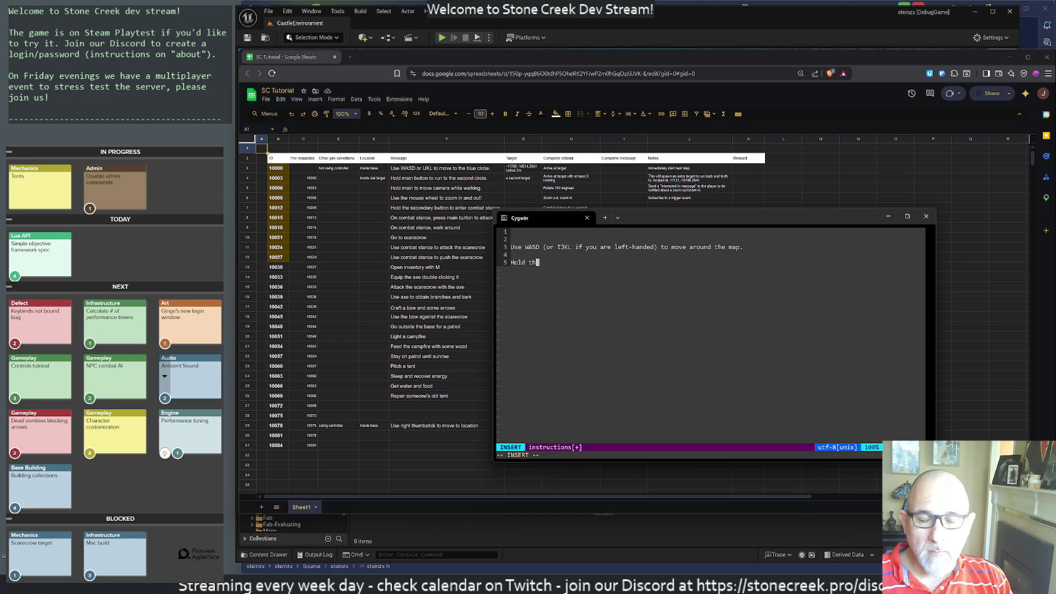
pyautogui.write('e main mouse button to move the camera.')
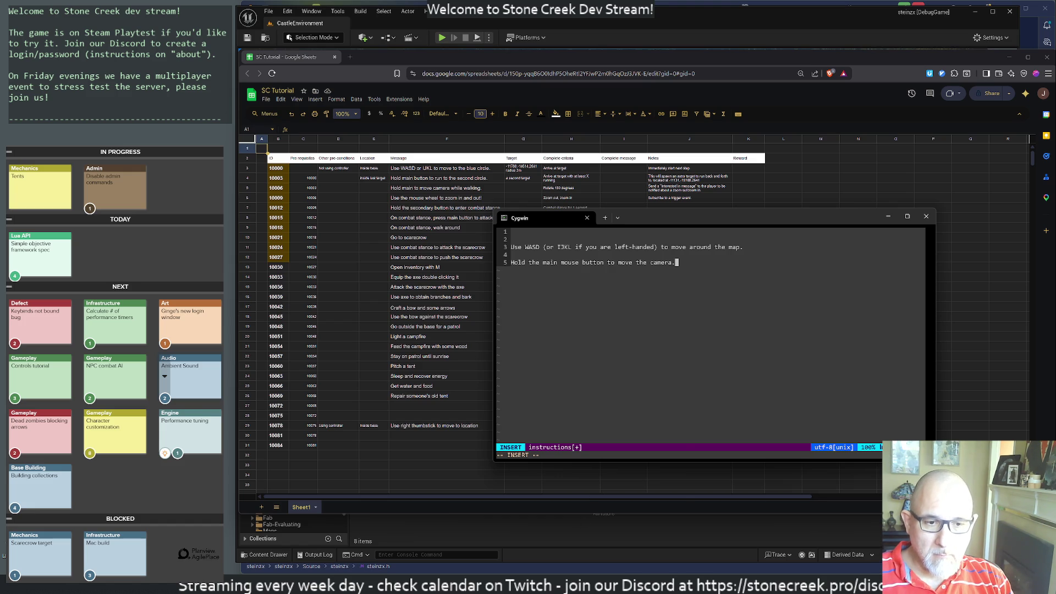
pyautogui.hotkey('alt', 'Tab')
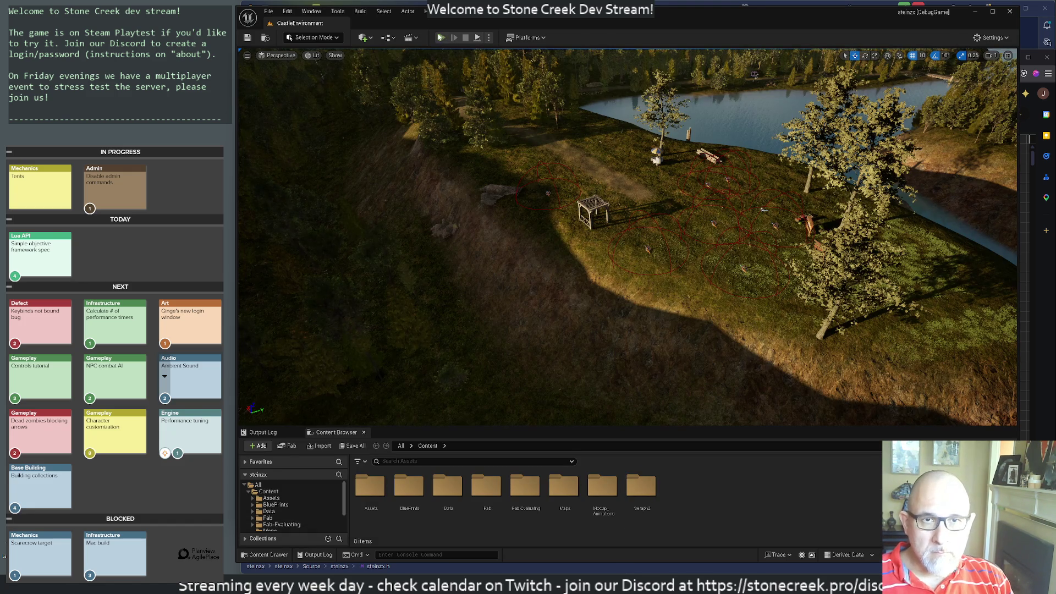
# Start Play-in-Editor with Alt+P and zoom the game camera out and back in.
pyautogui.hotkey('alt', 'p')
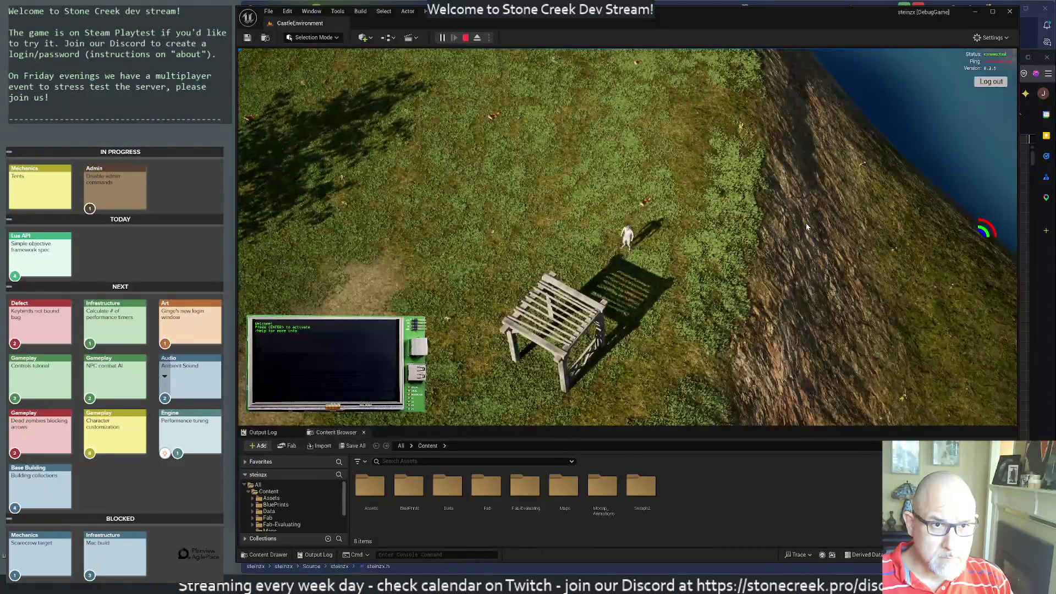
pyautogui.scroll(-5, 806, 227)
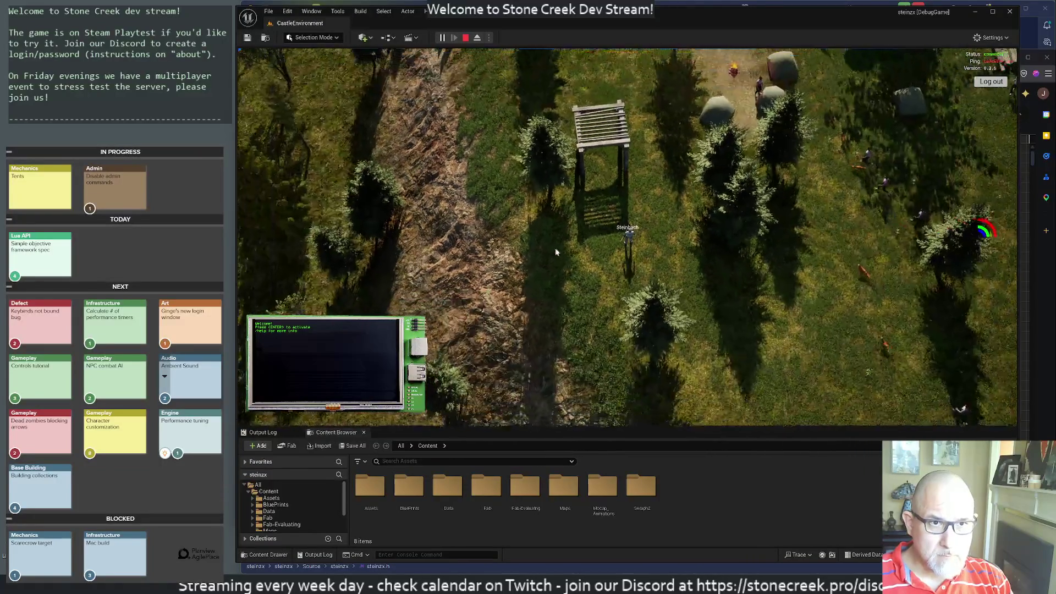
pyautogui.scroll(3, 791, 179)
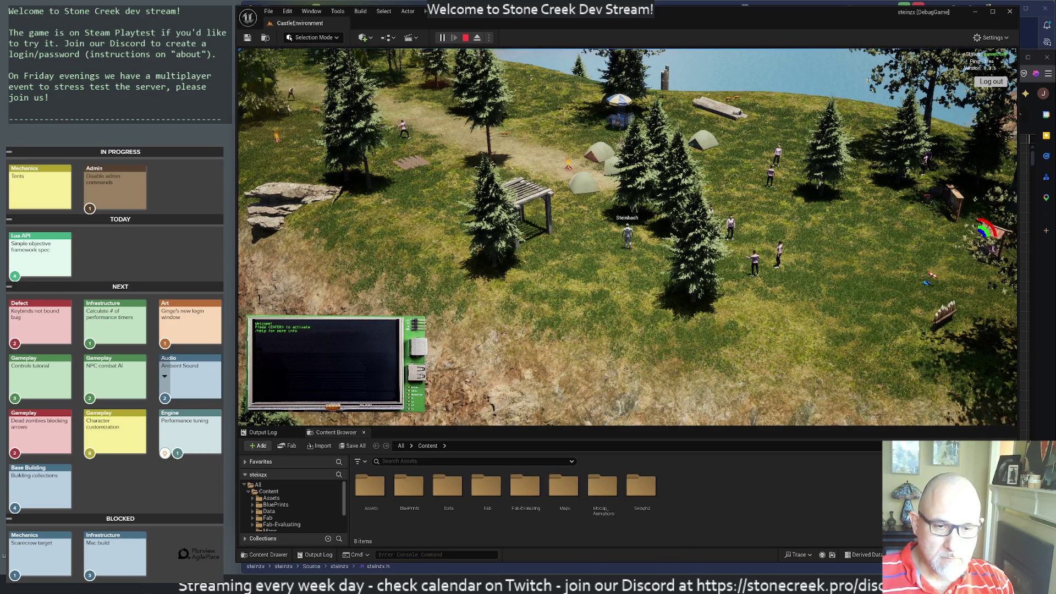
# Bring the vim instructions window in front of the spreadsheet and reposition it.
pyautogui.hotkey('alt', 'Tab')
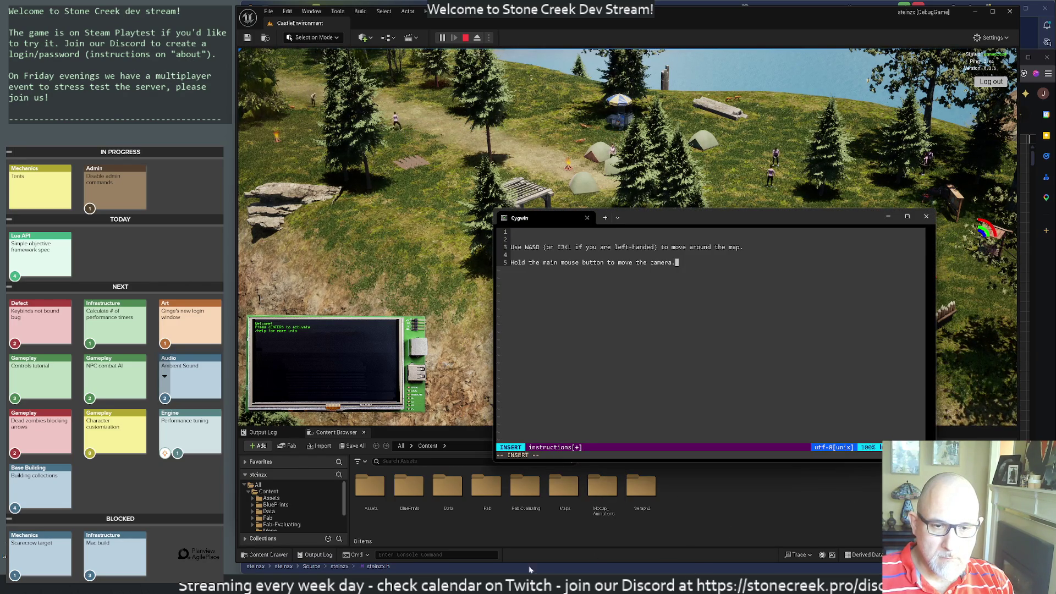
pyautogui.moveTo(518, 586)
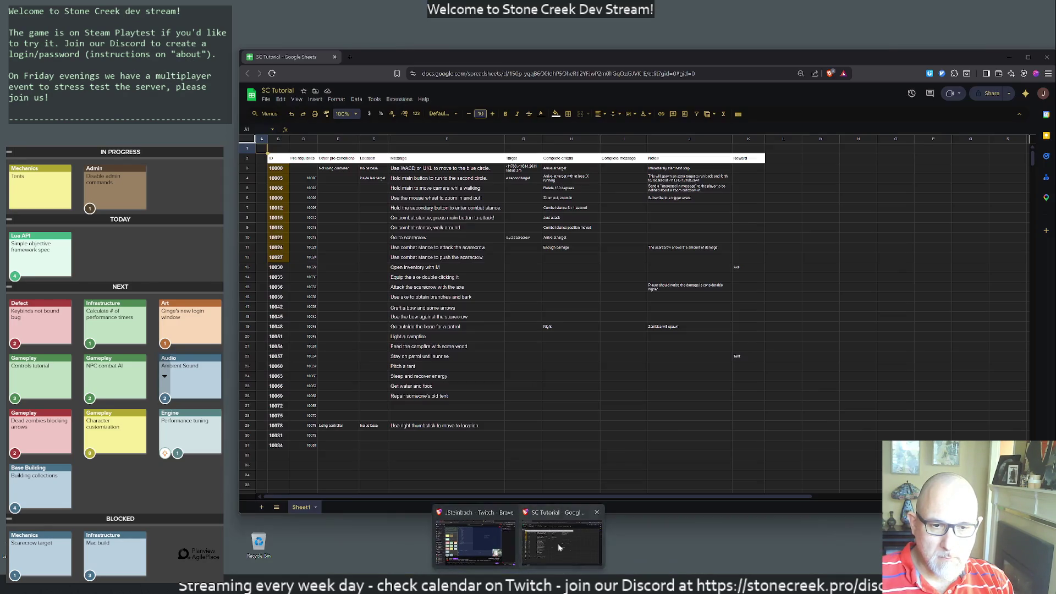
pyautogui.click(557, 547)
pyautogui.click(605, 508)
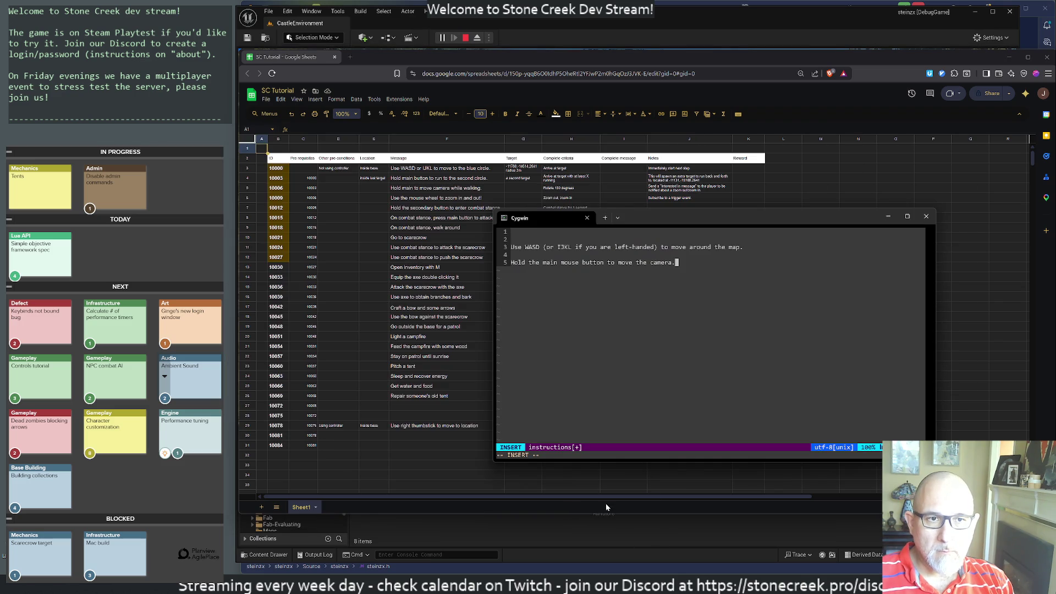
pyautogui.moveTo(680, 220)
pyautogui.mouseDown()
pyautogui.moveTo(788, 216)
pyautogui.moveTo(717, 265)
pyautogui.moveTo(721, 231)
pyautogui.mouseUp()
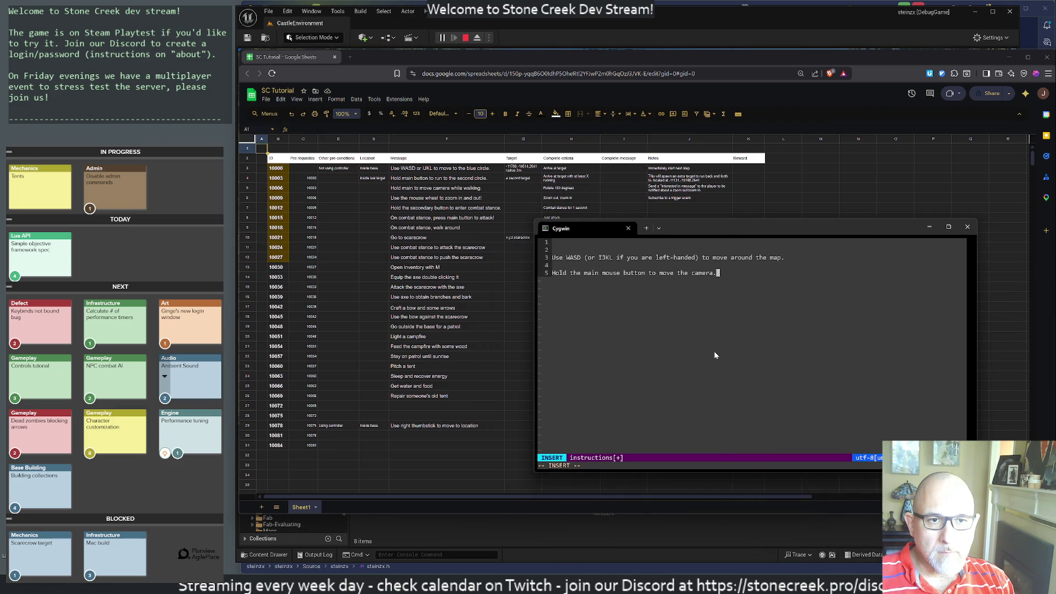
# Remove the stray 'A' from line 5 and return to the running game.
pyautogui.press('Left')
pyautogui.write('A')
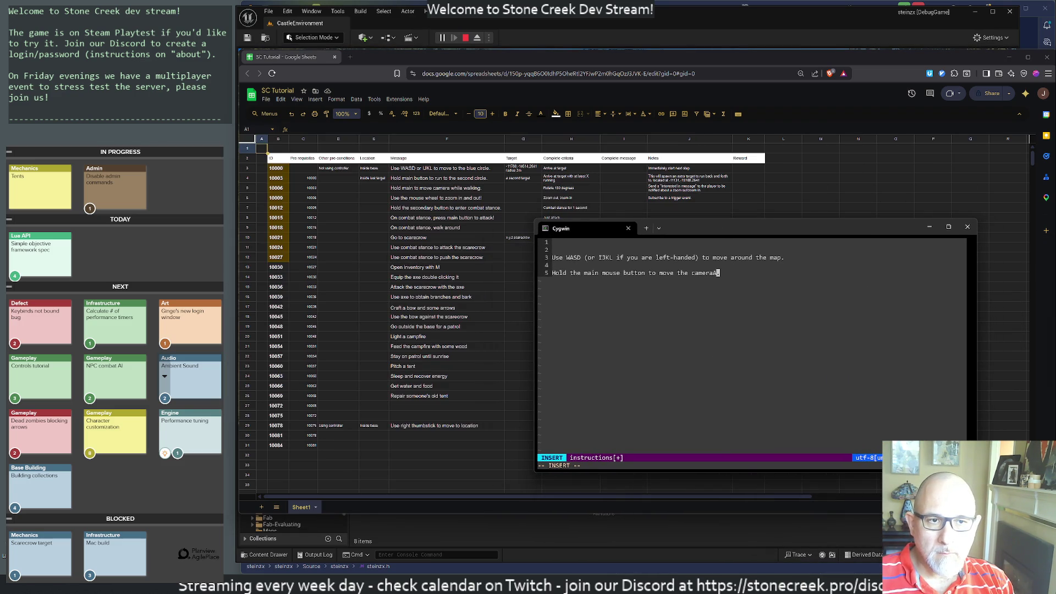
pyautogui.press('BackSpace')
pyautogui.press('Escape')
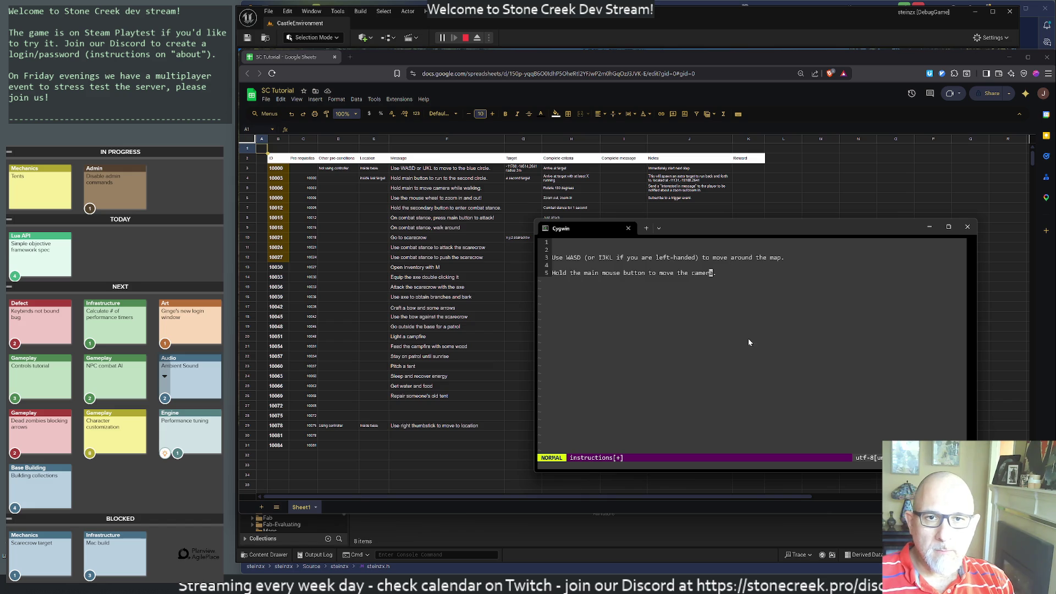
pyautogui.hotkey('alt', 'Tab')
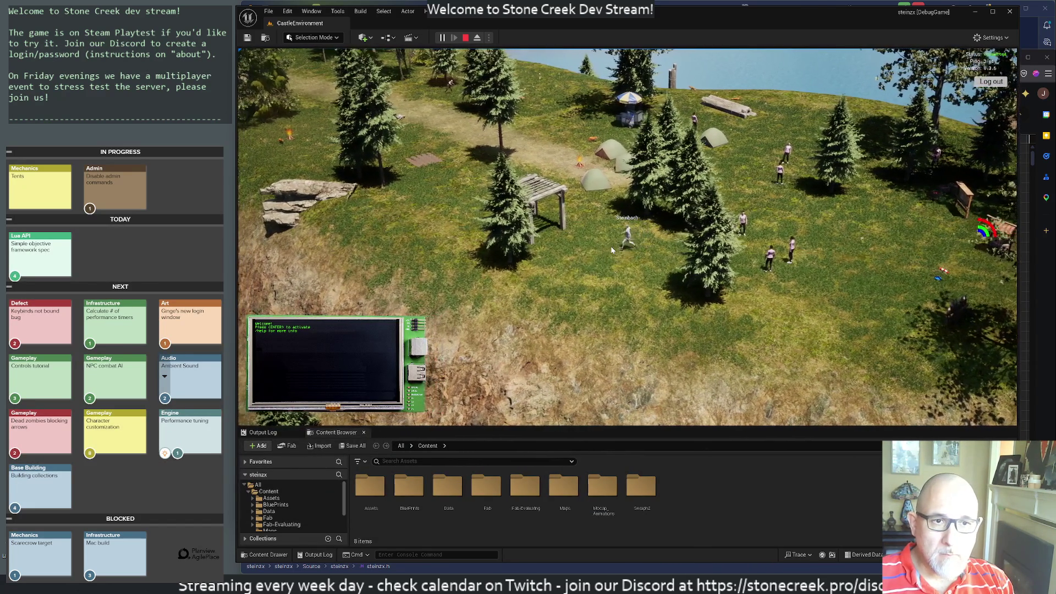
# Test tilting and scroll-zooming the game camera in the viewport.
pyautogui.moveTo(610, 246)
pyautogui.mouseDown()
pyautogui.moveTo(728, 295)
pyautogui.moveTo(658, 199)
pyautogui.moveTo(581, 222)
pyautogui.mouseUp()
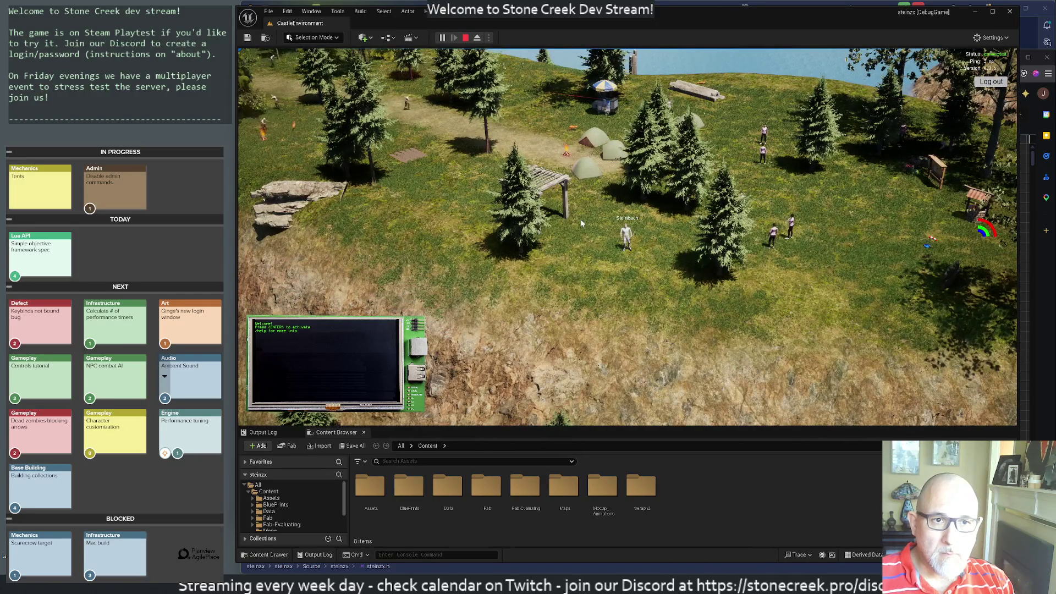
pyautogui.scroll(3, 581, 223)
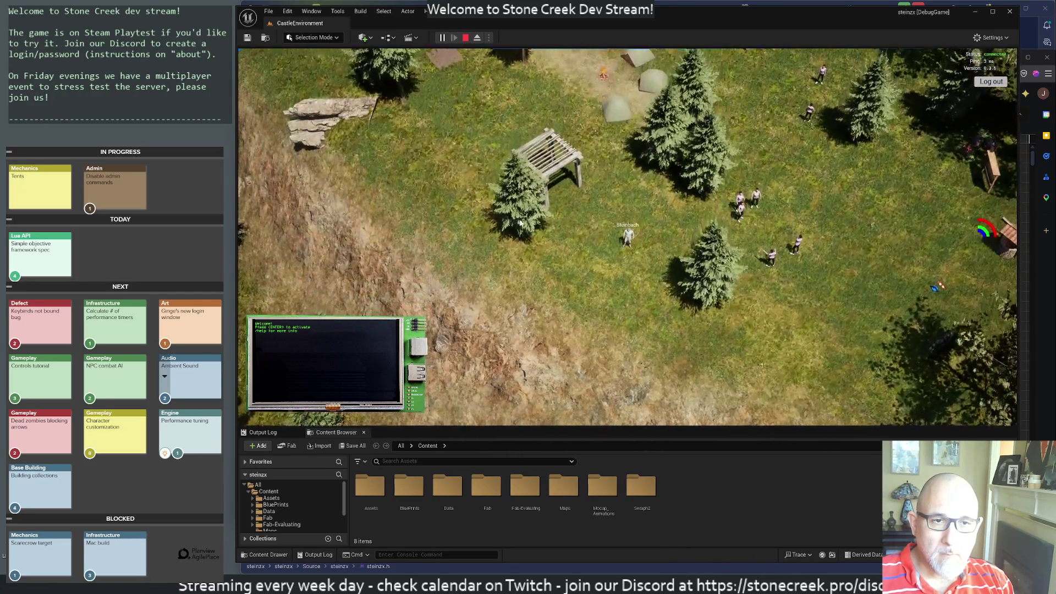
pyautogui.moveTo(520, 222)
pyautogui.mouseDown()
pyautogui.moveTo(581, 86)
pyautogui.moveTo(561, 137)
pyautogui.moveTo(543, 68)
pyautogui.moveTo(760, 163)
pyautogui.moveTo(660, 138)
pyautogui.mouseUp()
# Append 'around.' to the camera line and add 'Use the mouse wheel to zoom in/out.'.
pyautogui.hotkey('alt', 'Tab')
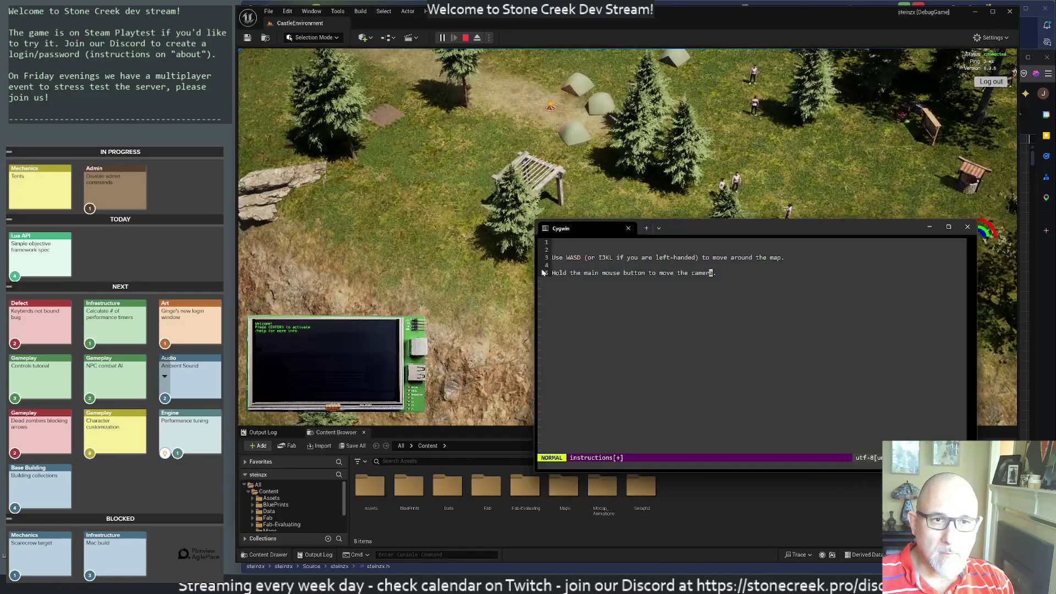
pyautogui.press('A')
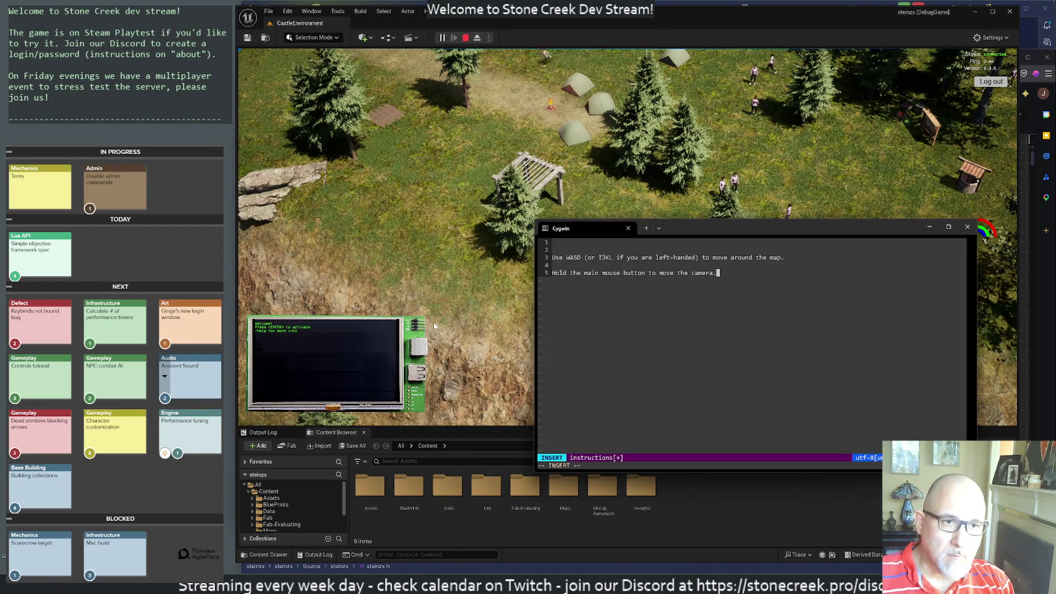
pyautogui.press('BackSpace')
pyautogui.write('around.')
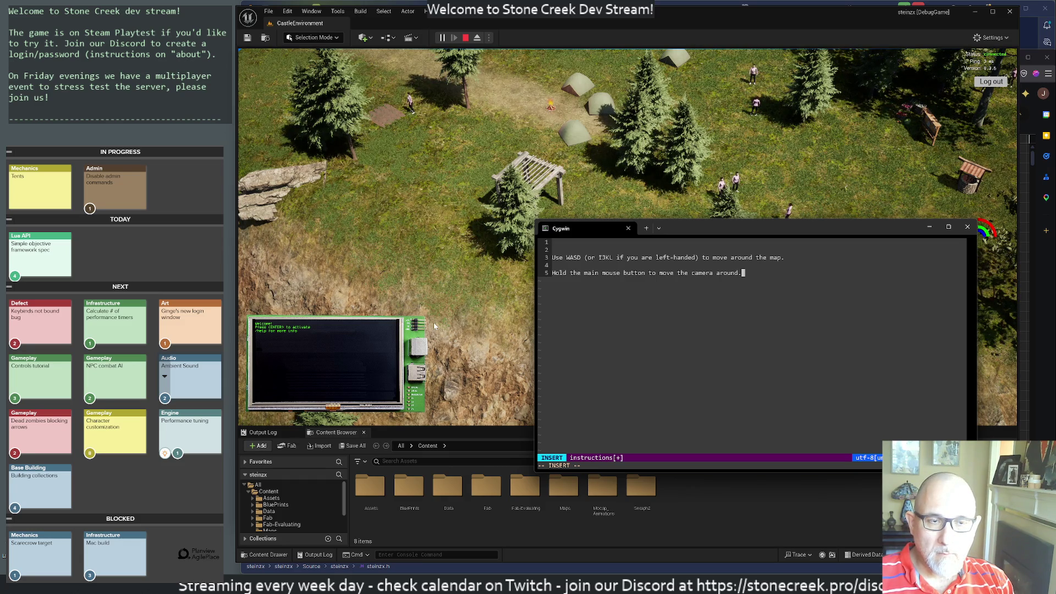
pyautogui.press('Return')
pyautogui.press('Return')
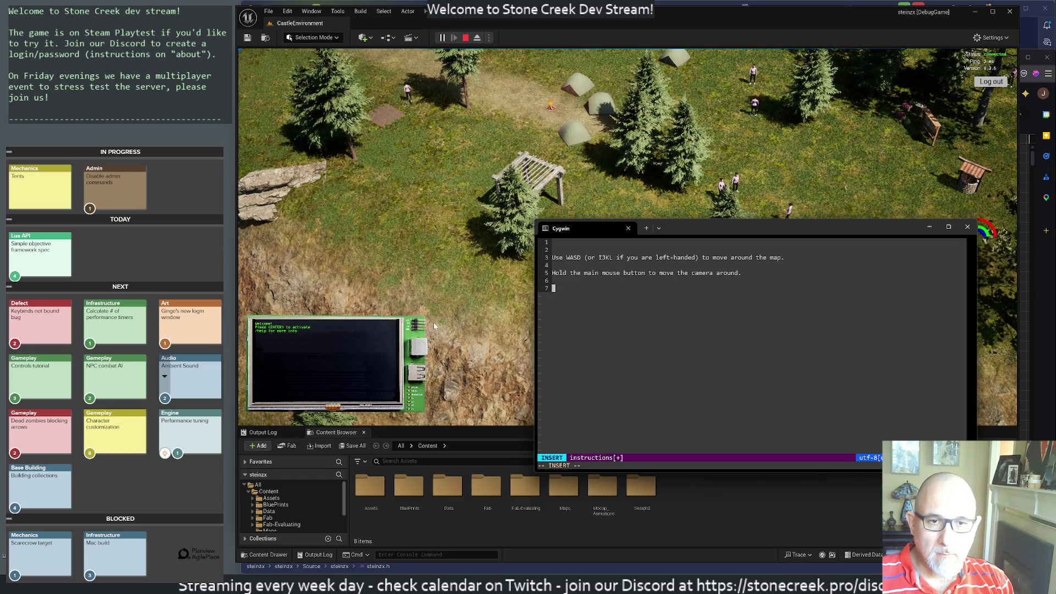
pyautogui.write('Use the ')
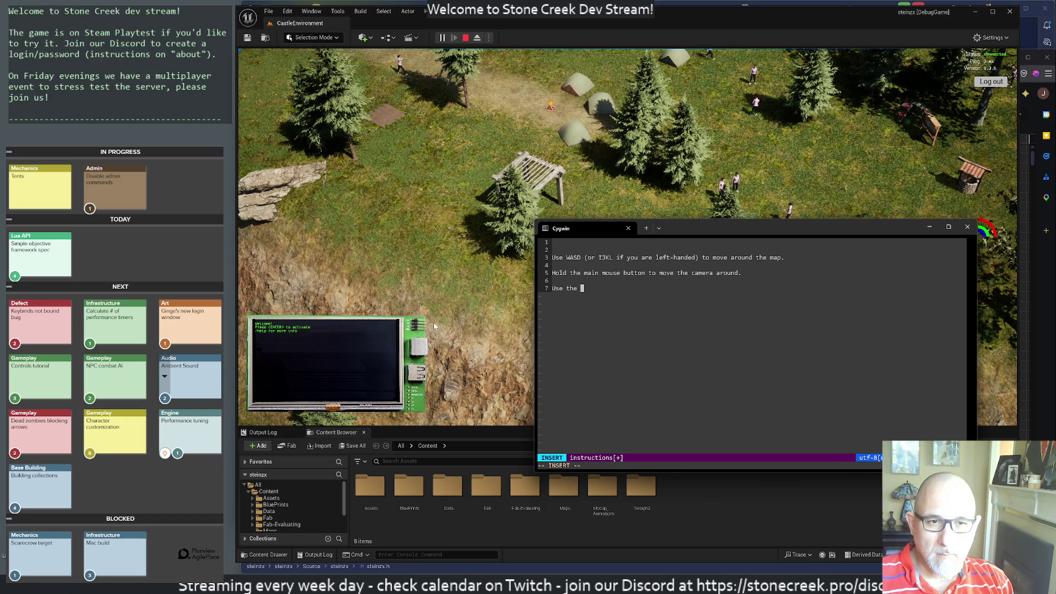
pyautogui.write('mouse wheel to zoom in')
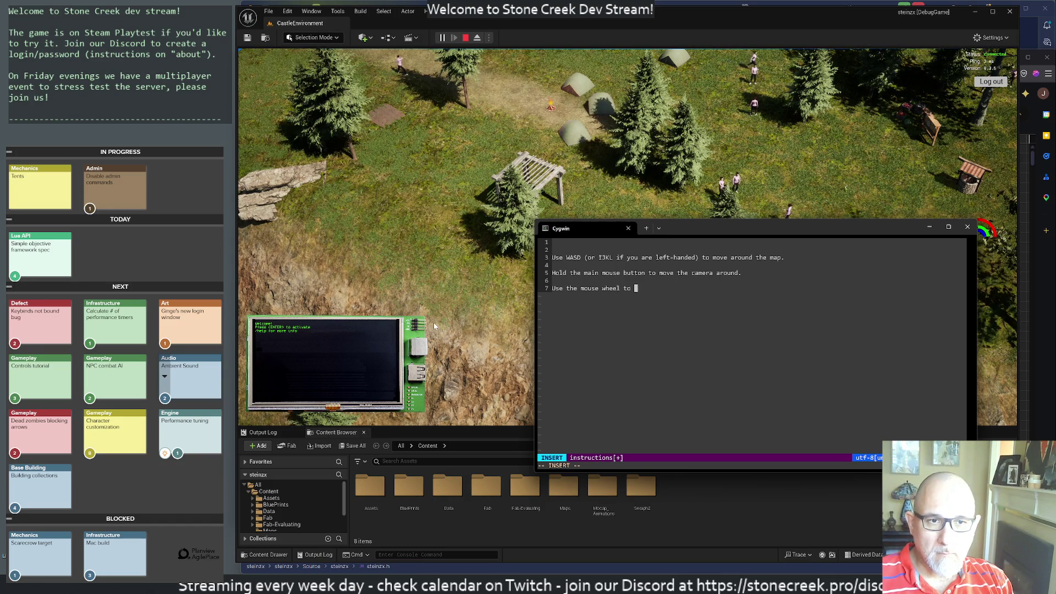
pyautogui.write('/out.')
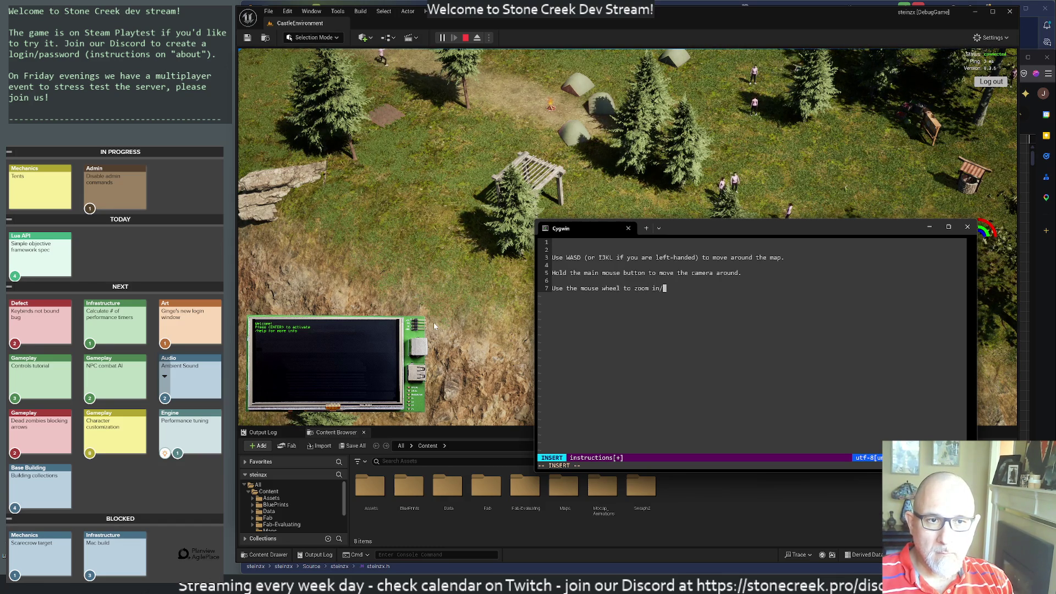
# Try the mouse-wheel zoom in the game, then bring the SC Tutorial spreadsheet forward.
pyautogui.click(433, 323)
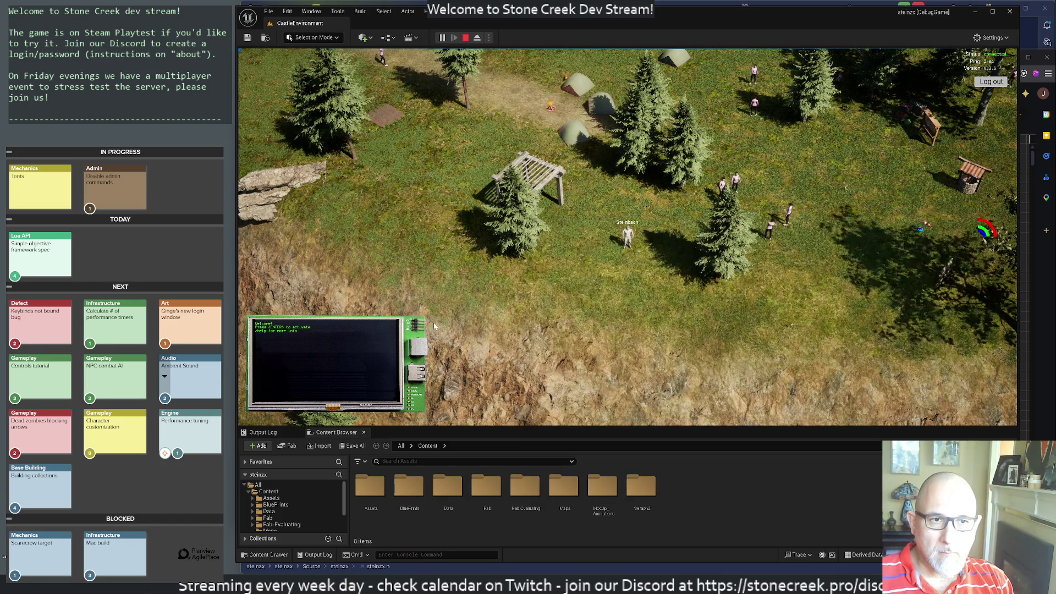
pyautogui.press('d')
pyautogui.scroll(-3, 617, 248)
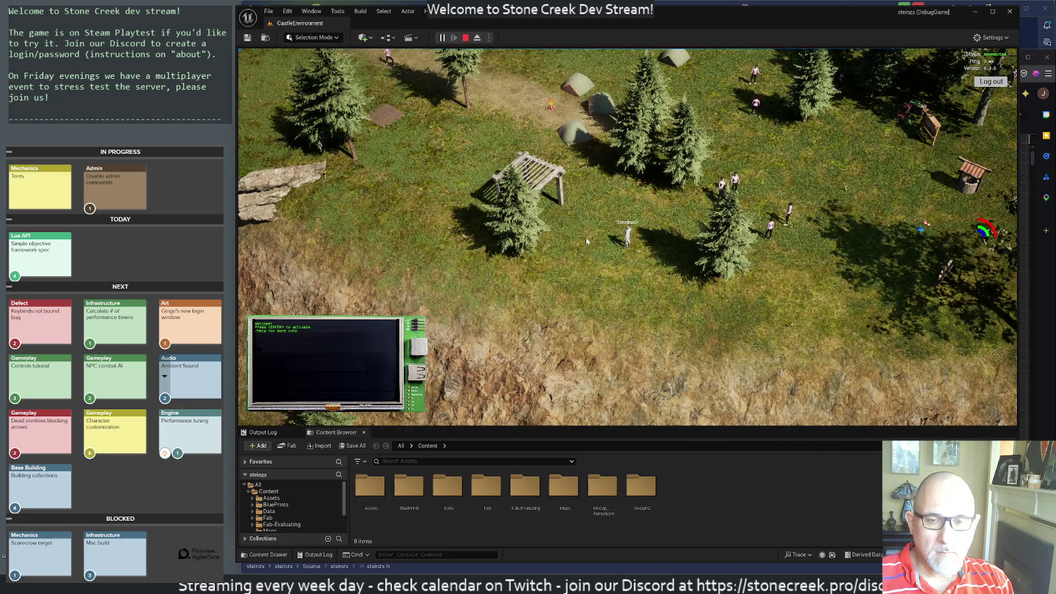
pyautogui.hotkey('alt', 'Tab')
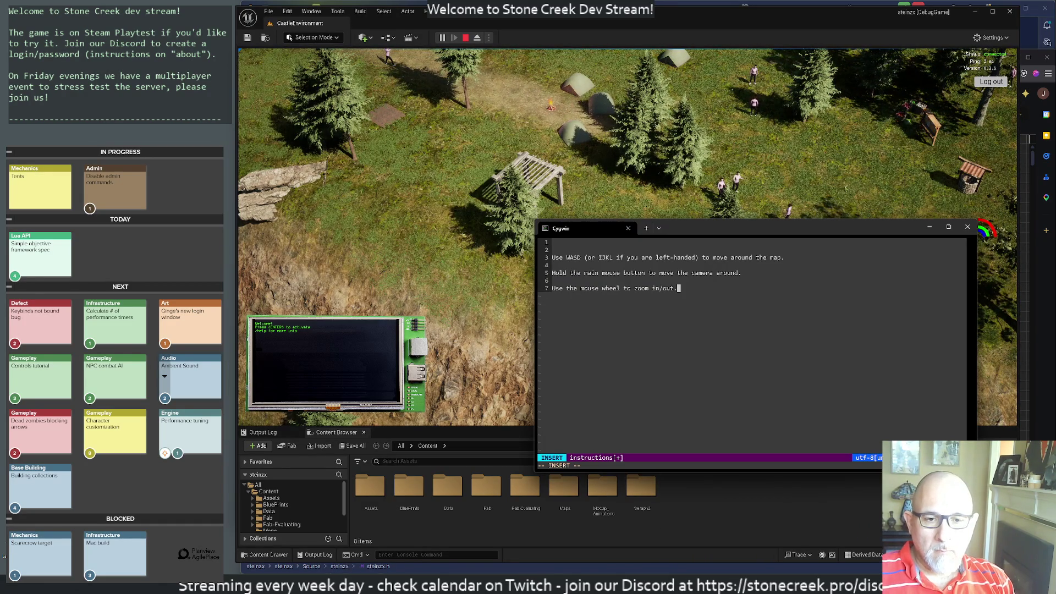
pyautogui.click(475, 533)
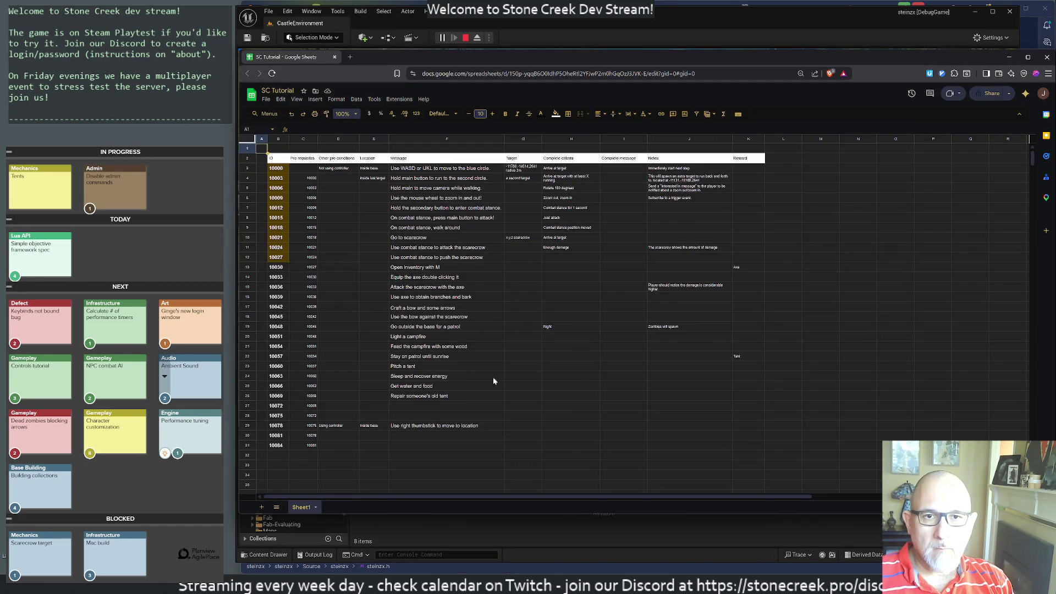
# Raise the vim window, then start and delete a draft 'You can move the ca' line.
pyautogui.hotkey('alt', 'Tab')
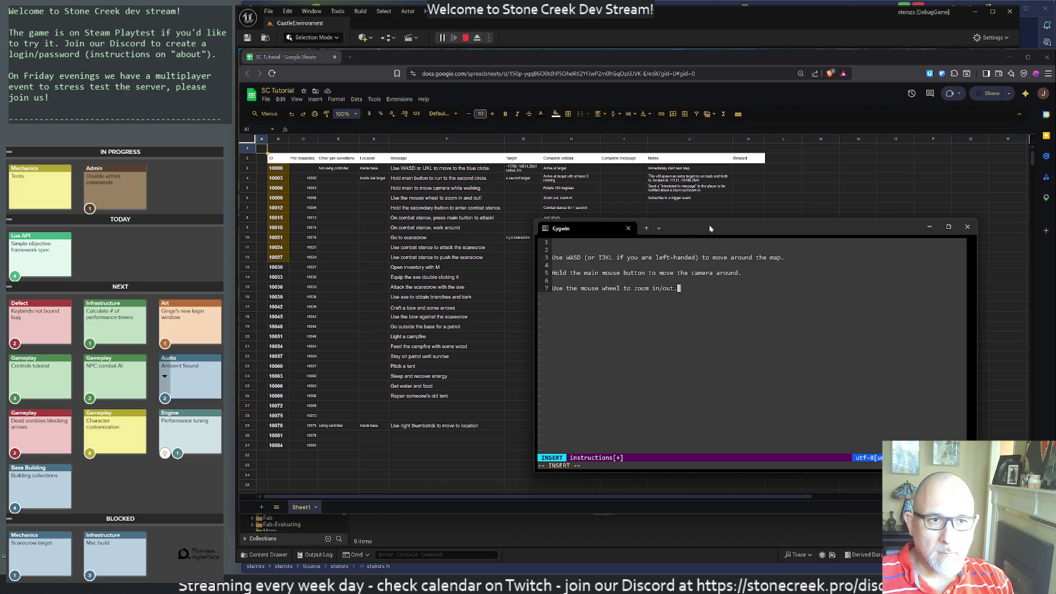
pyautogui.moveTo(707, 228)
pyautogui.mouseDown()
pyautogui.moveTo(732, 133)
pyautogui.moveTo(698, 132)
pyautogui.mouseUp()
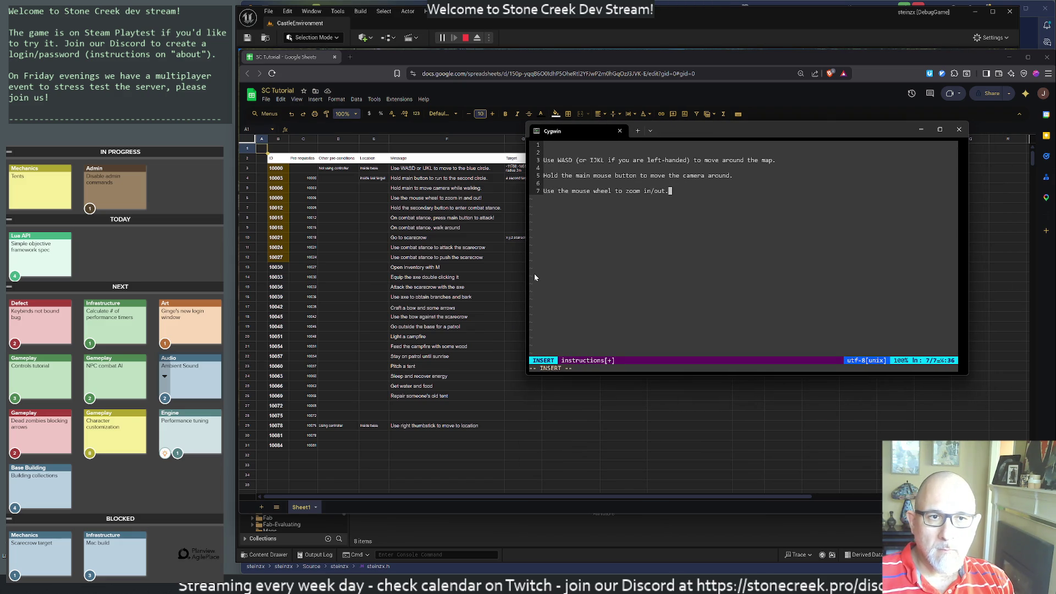
pyautogui.press('Escape')
pyautogui.press('O')
pyautogui.press('Escape')
pyautogui.write('O')
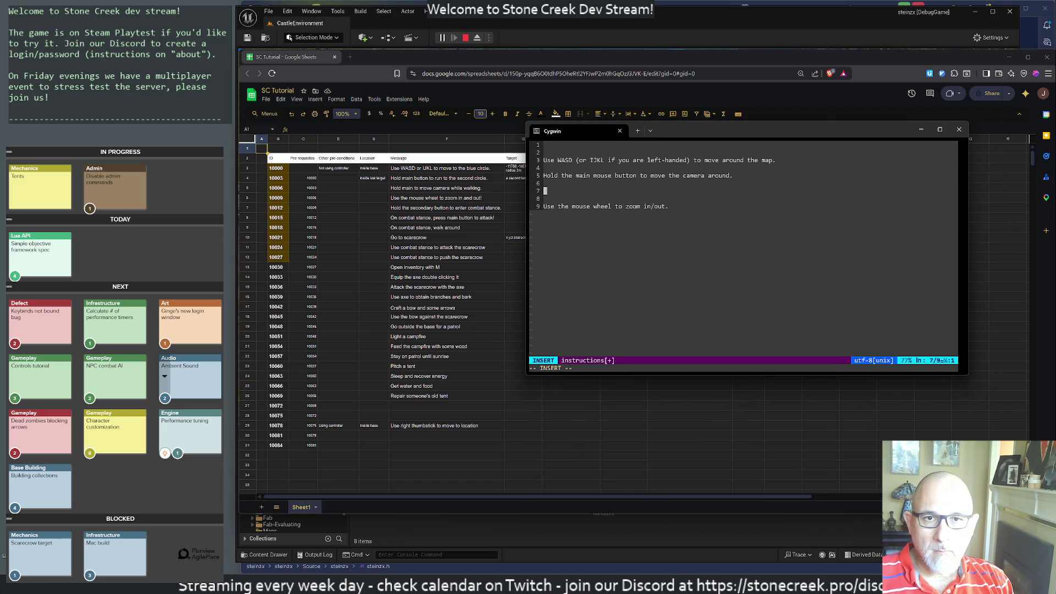
pyautogui.write('u can ')
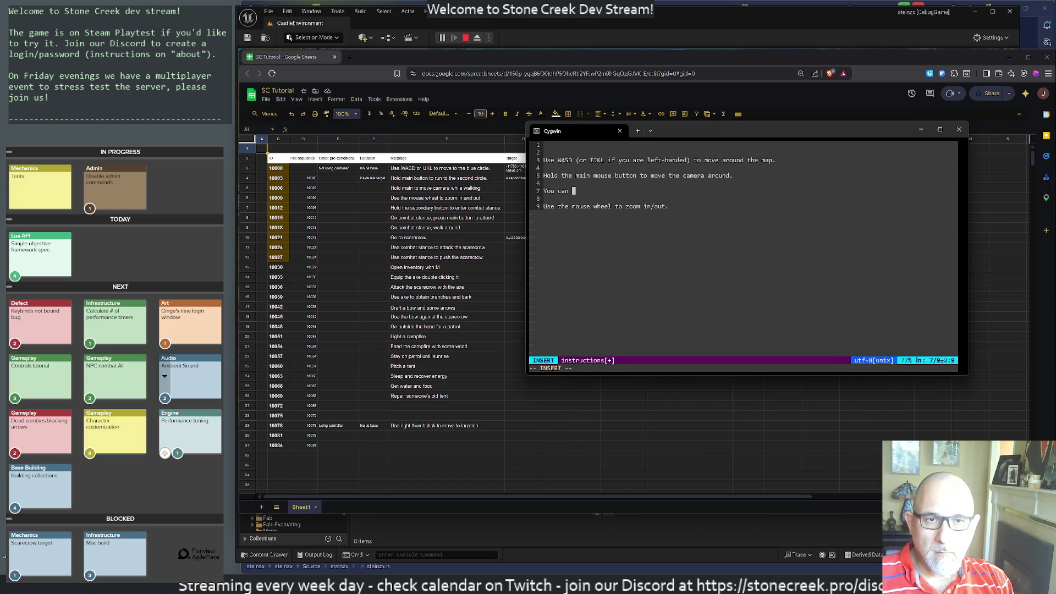
pyautogui.write('move the came')
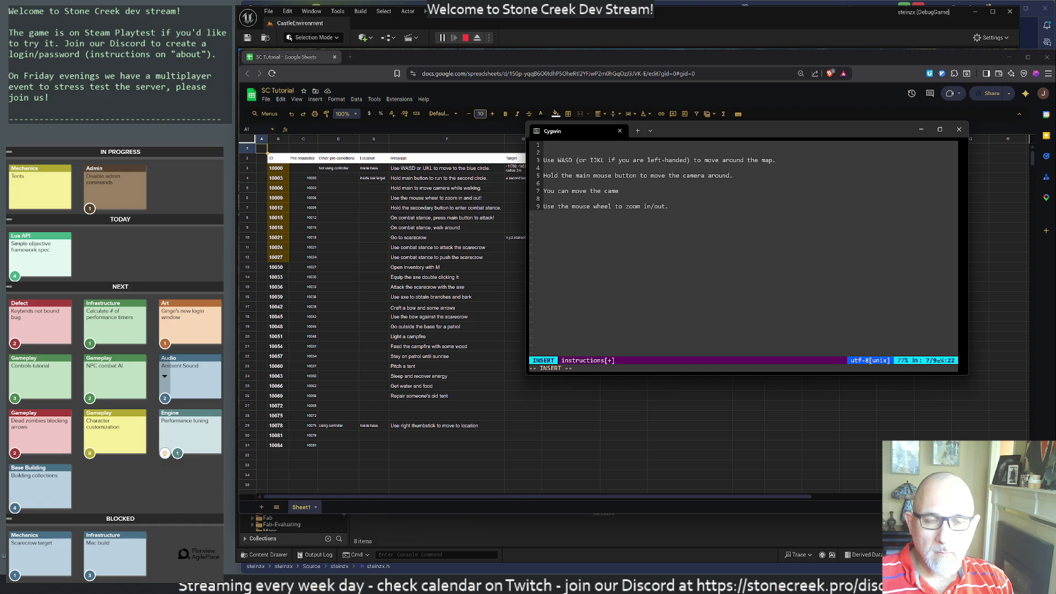
pyautogui.press('Escape')
pyautogui.press('d')
pyautogui.press('d')
pyautogui.press('d')
pyautogui.press('d')
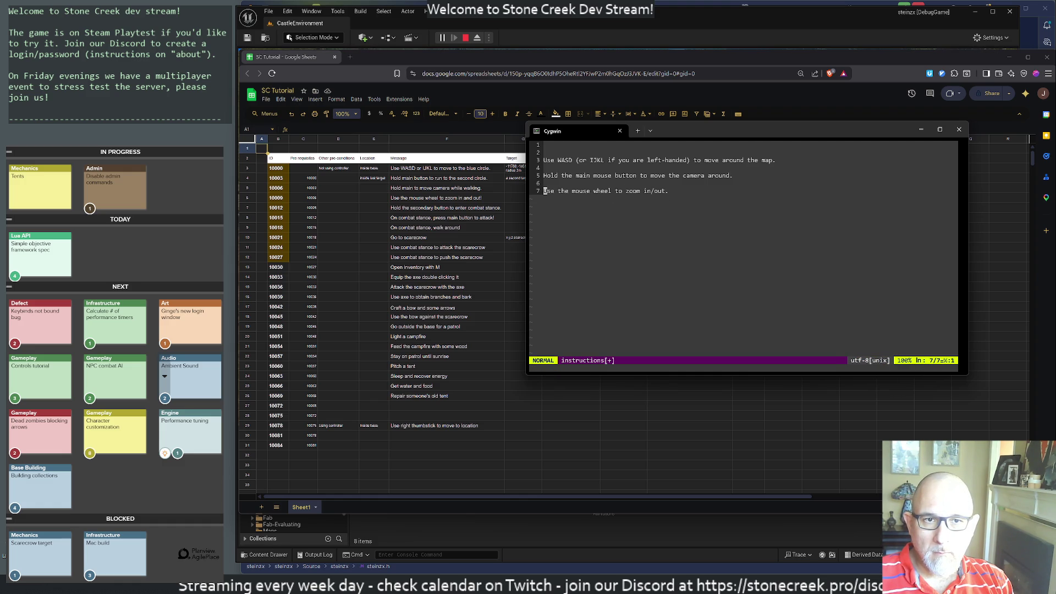
# Add line 9 'Press the secondary mouse button to enter combat stance.' with blank lines after.
pyautogui.press('A')
pyautogui.press('Return')
pyautogui.press('Return')
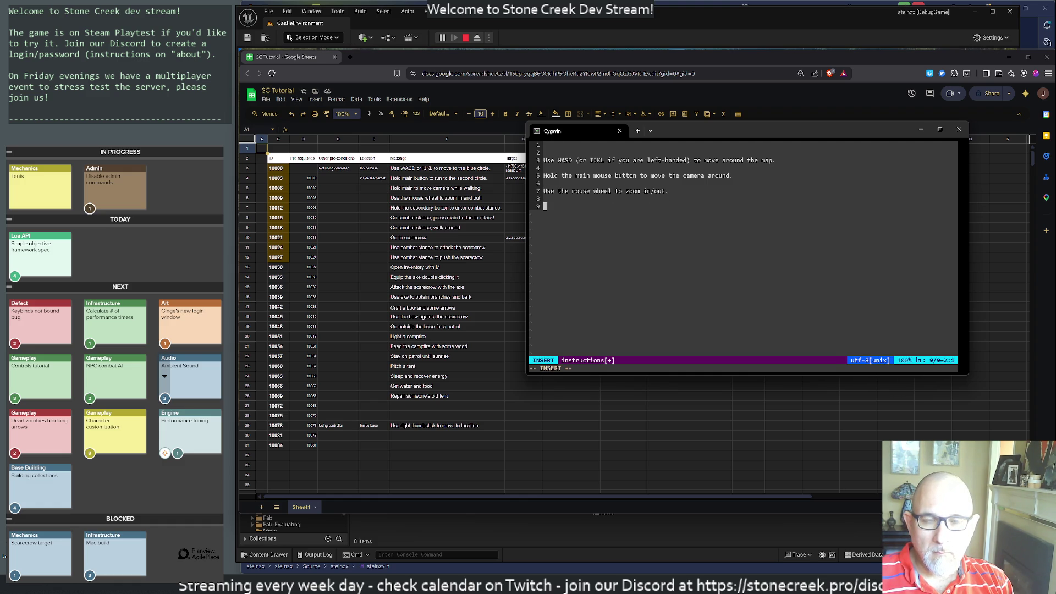
pyautogui.write('Press the ')
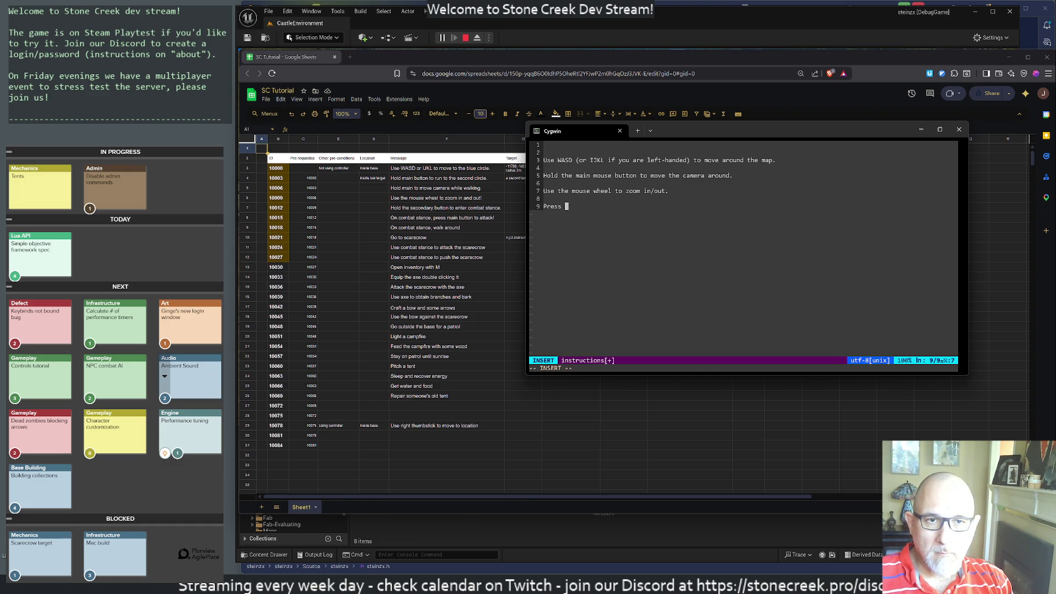
pyautogui.write('secondary button')
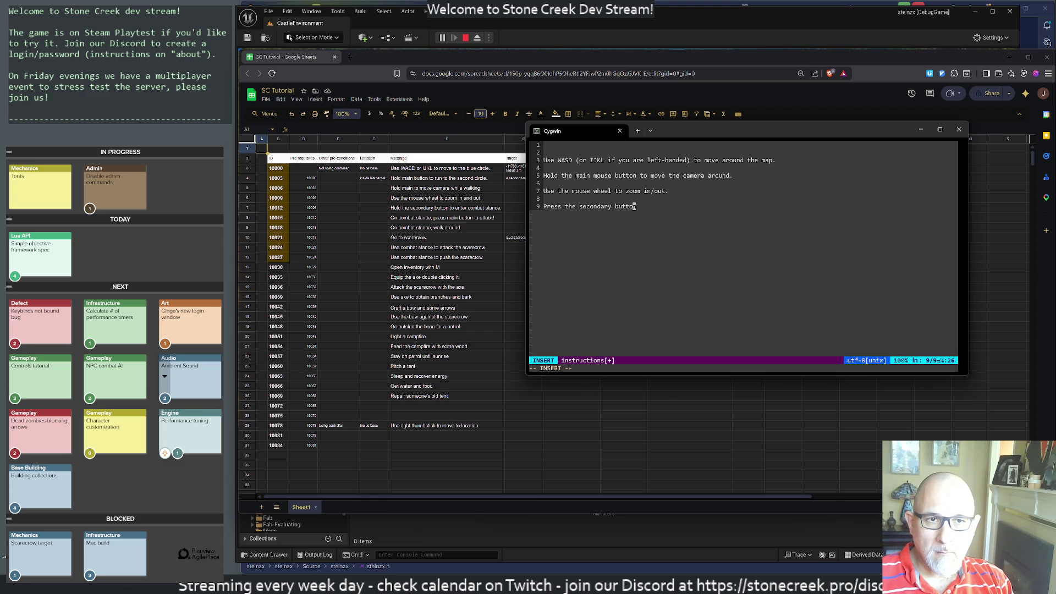
pyautogui.press('Left')
pyautogui.press('Left')
pyautogui.press('Left')
pyautogui.write('mous')
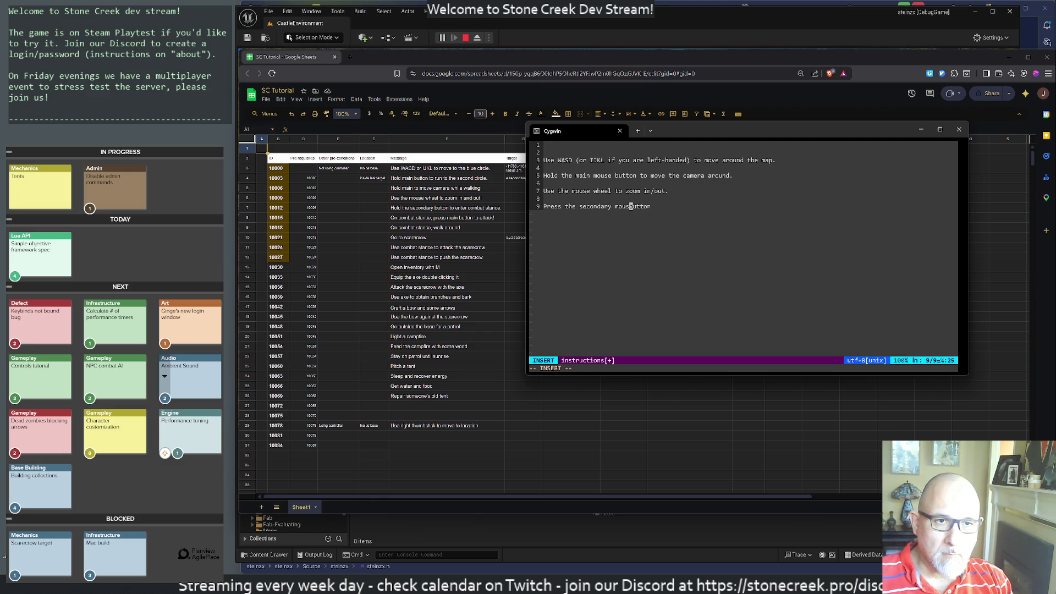
pyautogui.write('e')
pyautogui.press('Escape')
pyautogui.hotkey('shift', 'a')
pyautogui.write('to ')
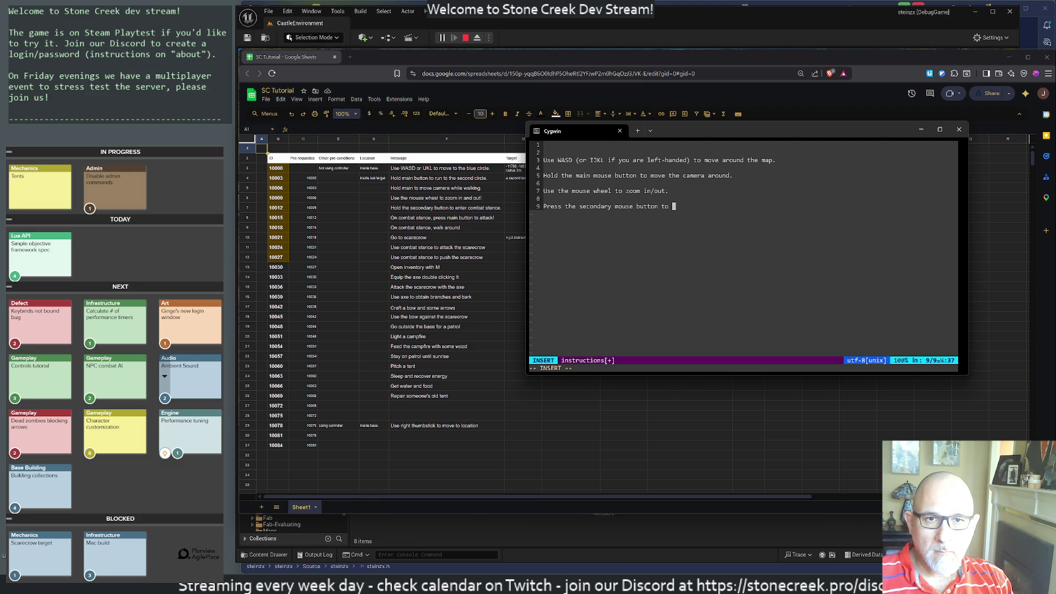
pyautogui.write('enter combat')
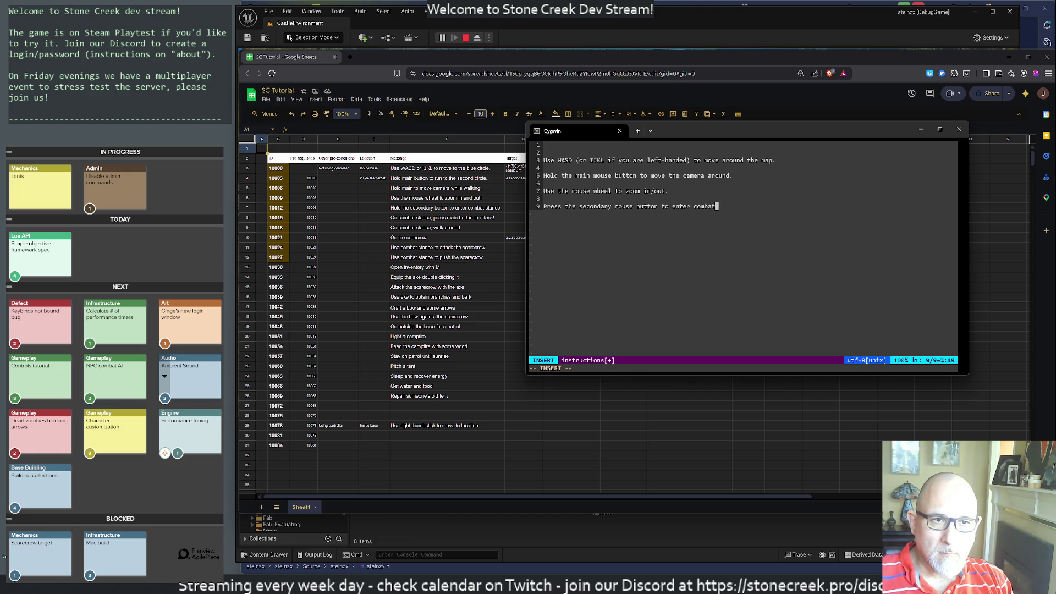
pyautogui.write(' stance.')
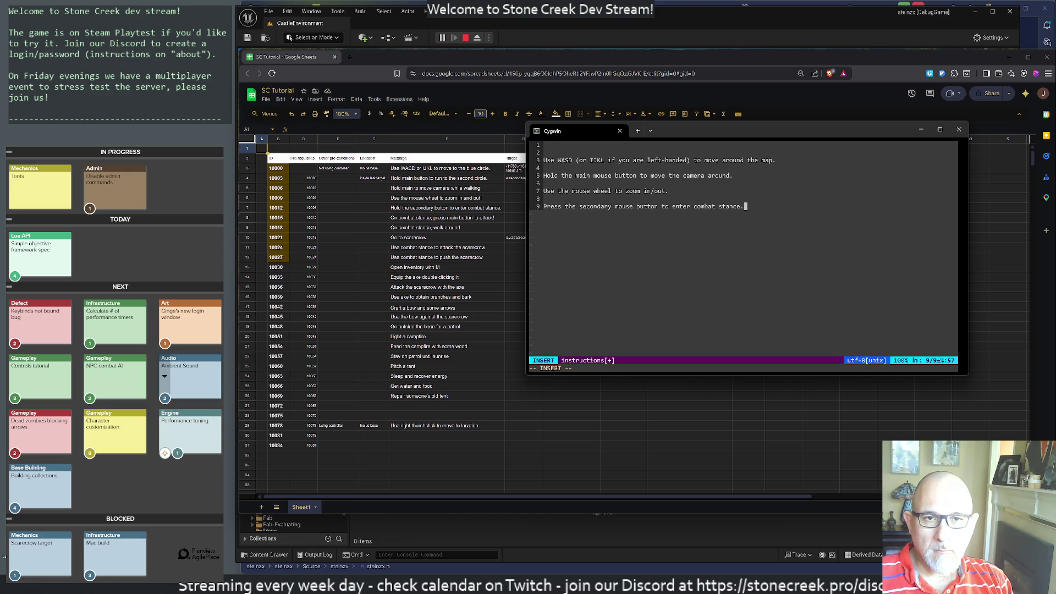
pyautogui.press('Return')
pyautogui.press('Return')
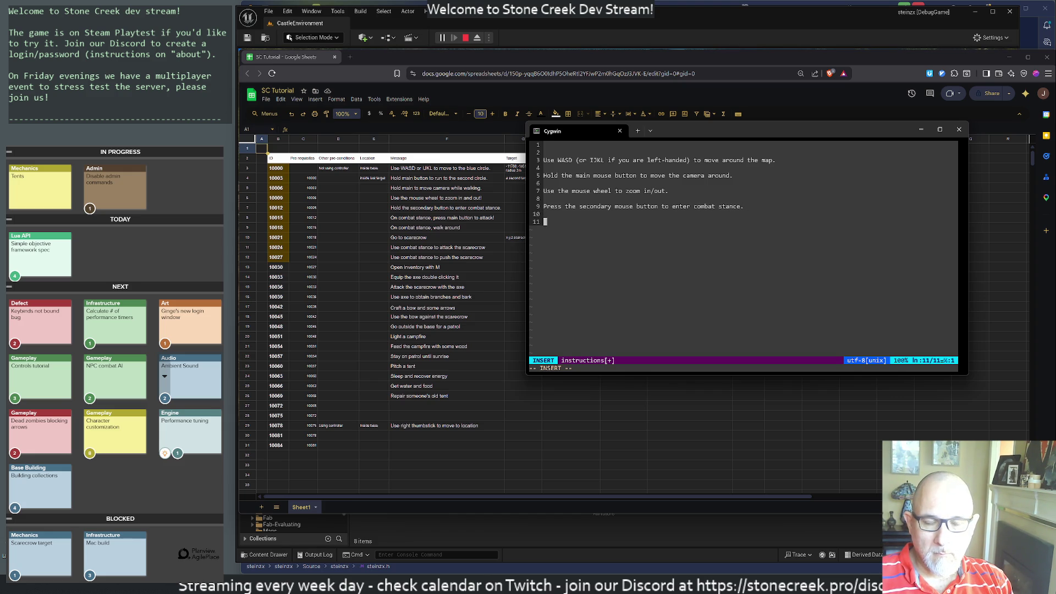
# Type 'While in combat stance, you move slower but you can fight!', the attack line, and begin the map line.
pyautogui.write('Whi')
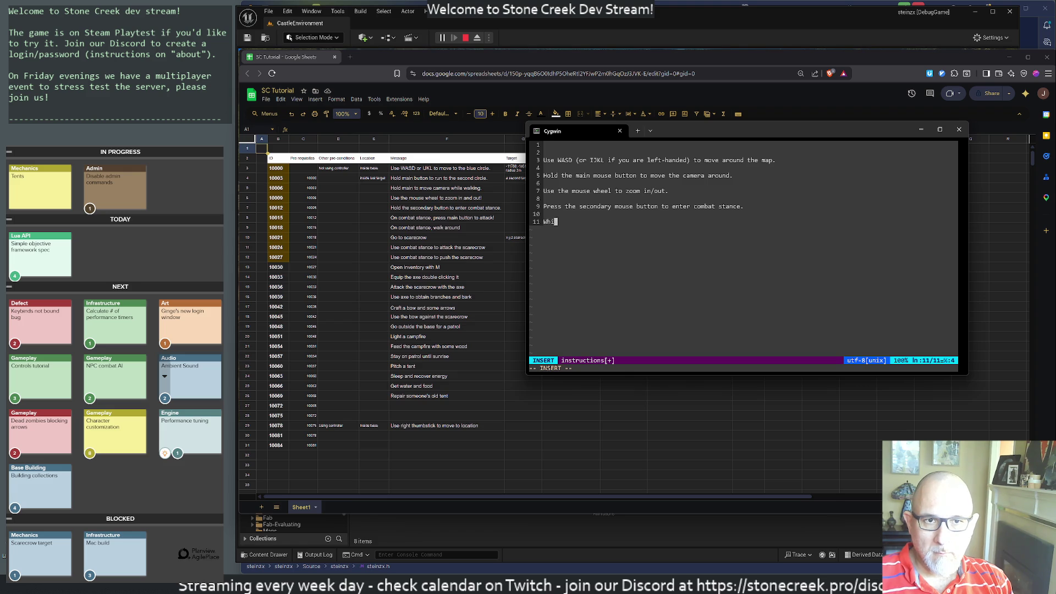
pyautogui.write('le in combat sta')
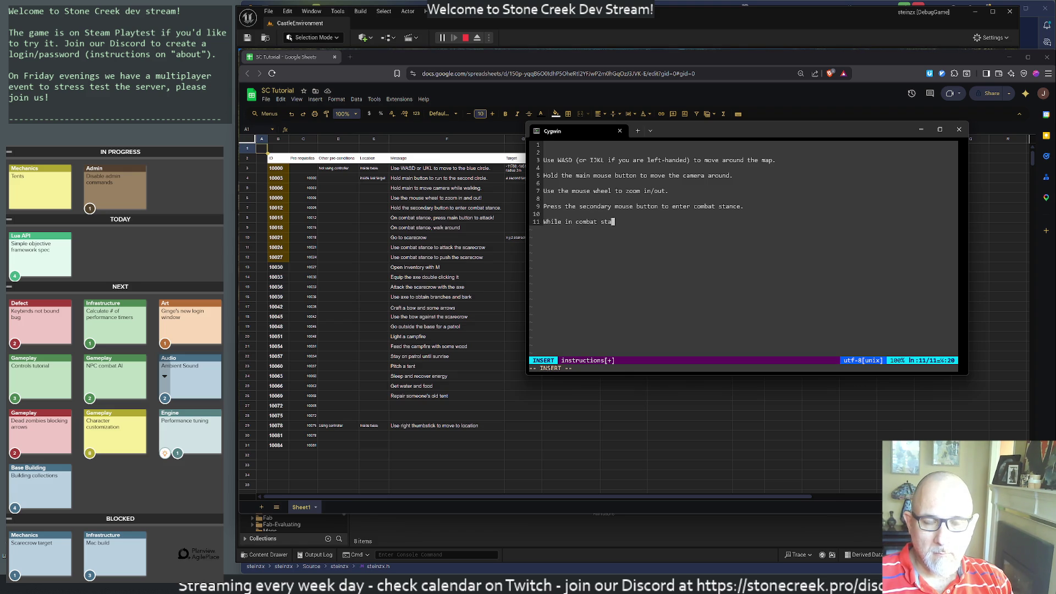
pyautogui.write('nce, you mov')
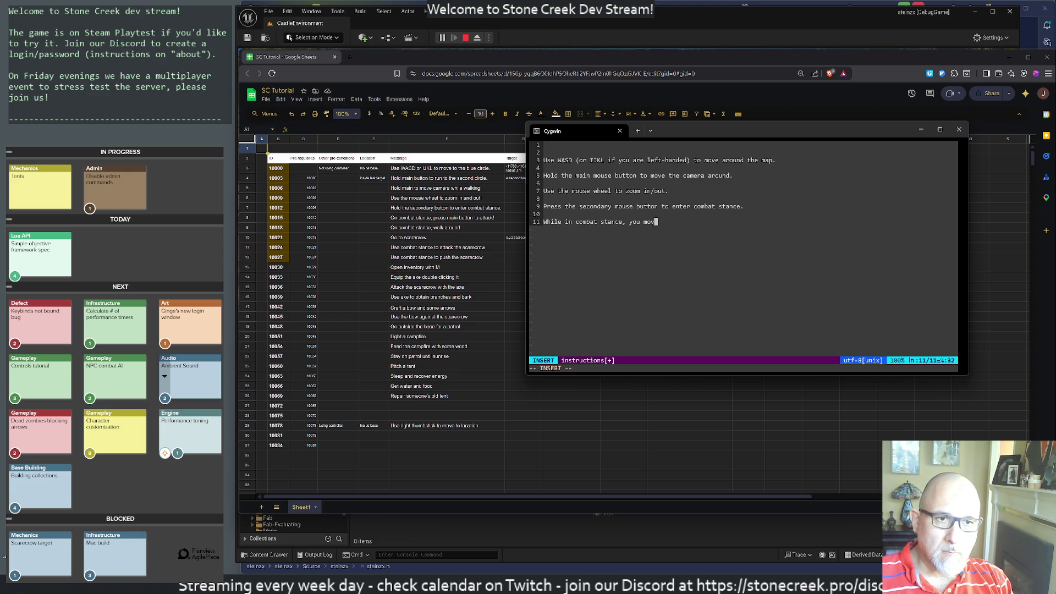
pyautogui.write('e slower but you ca fi')
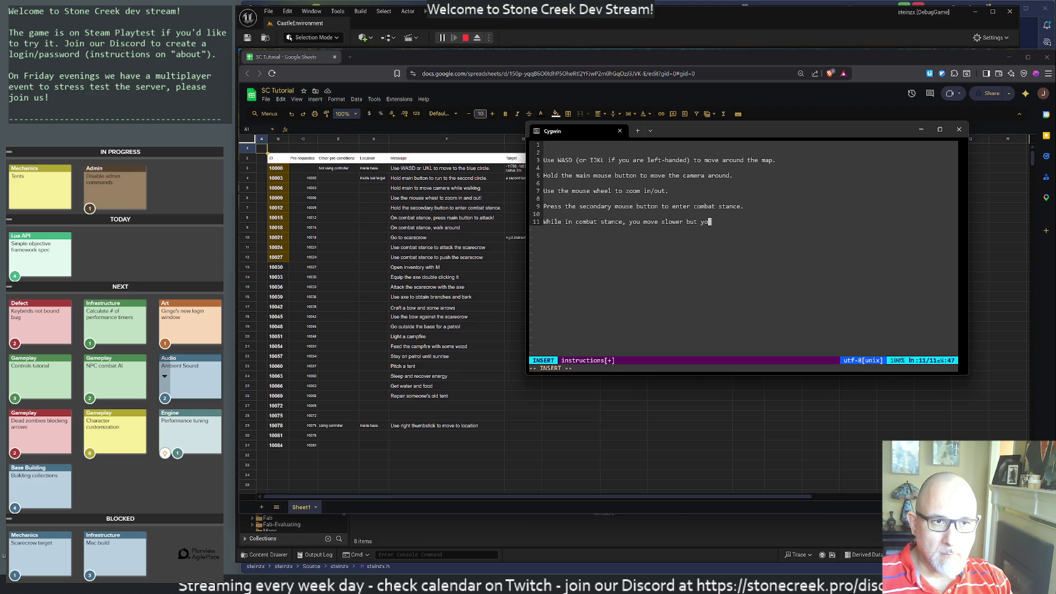
pyautogui.press('BackSpace')
pyautogui.press('BackSpace')
pyautogui.press('BackSpace')
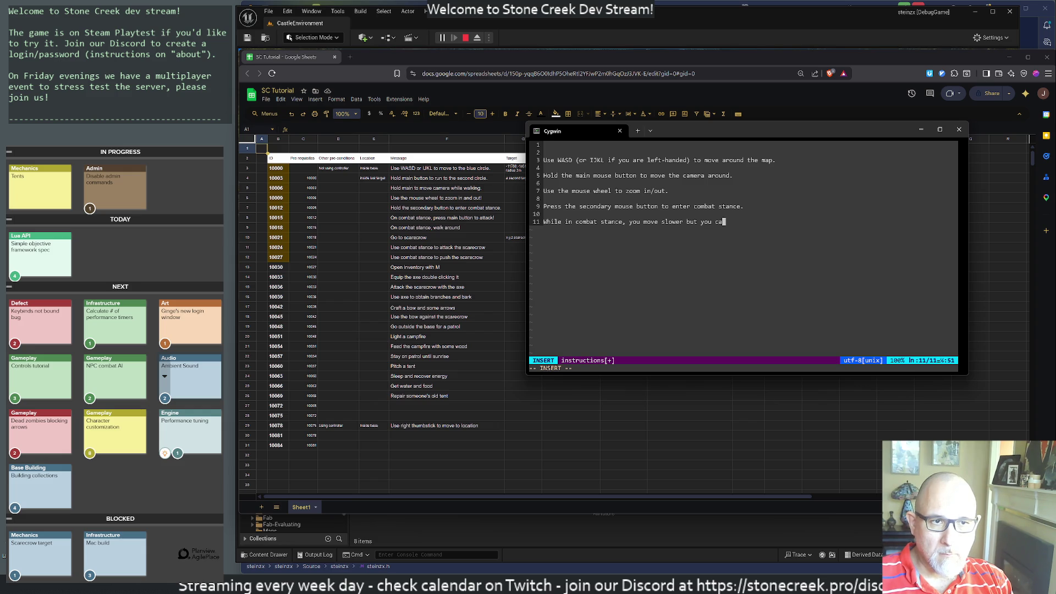
pyautogui.write('n fight')
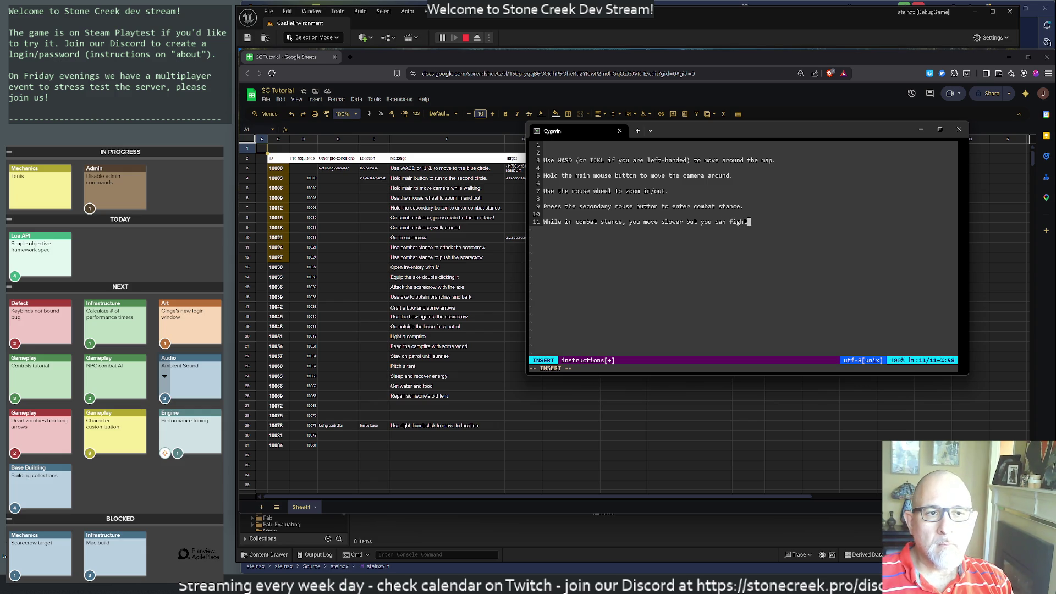
pyautogui.write('!')
pyautogui.press('Return')
pyautogui.press('Return')
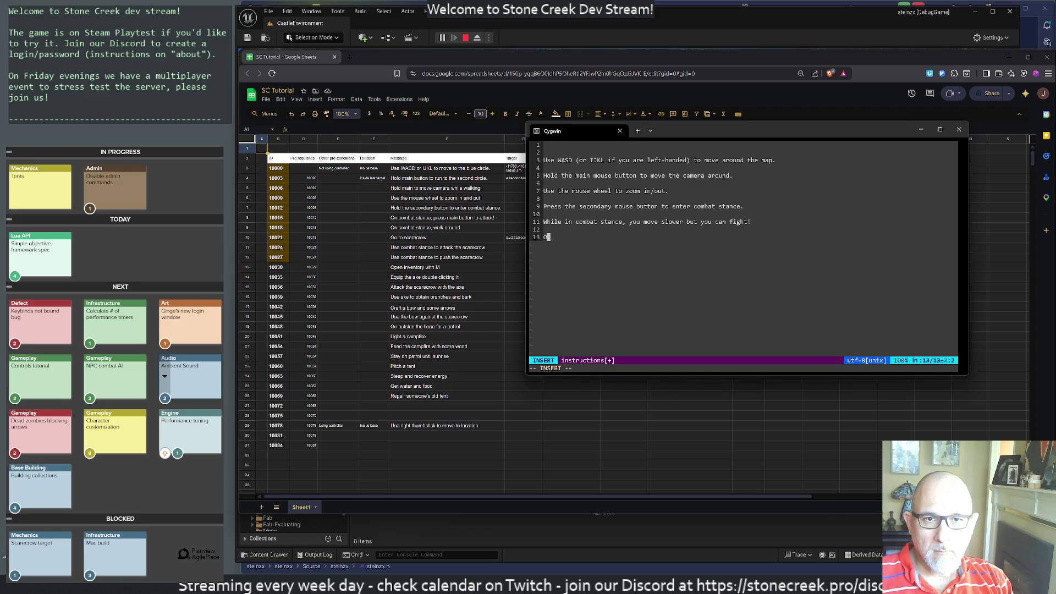
pyautogui.write('n combat stance,')
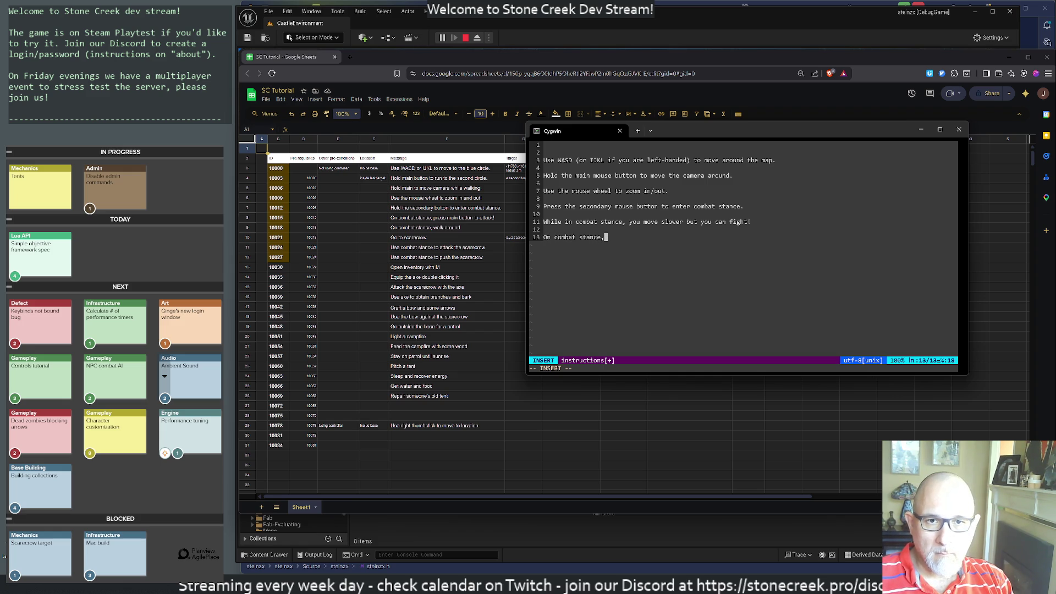
pyautogui.write(' press ma')
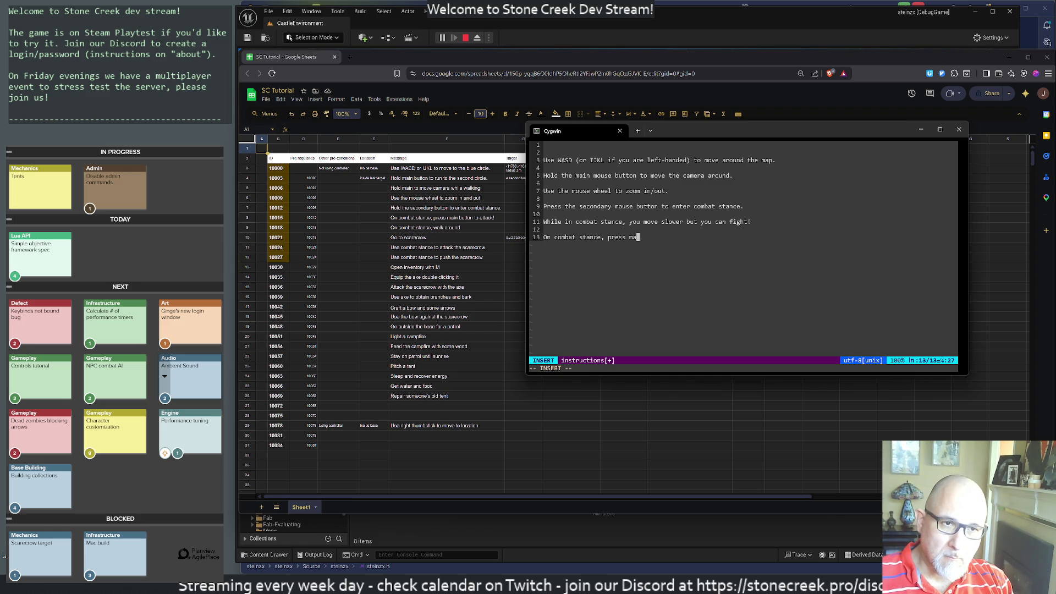
pyautogui.write('in button to ')
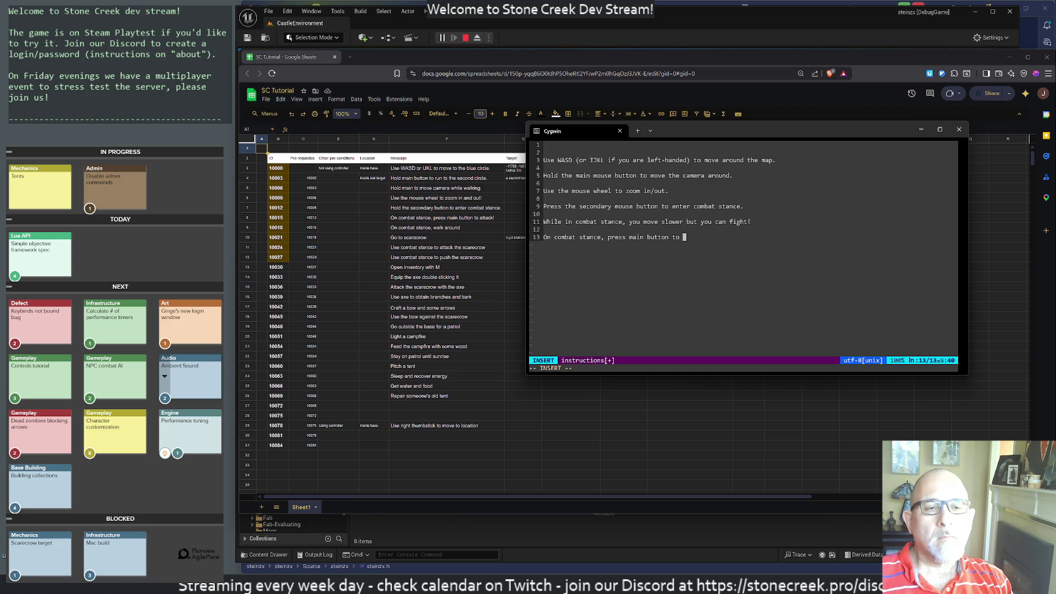
pyautogui.write('attack.')
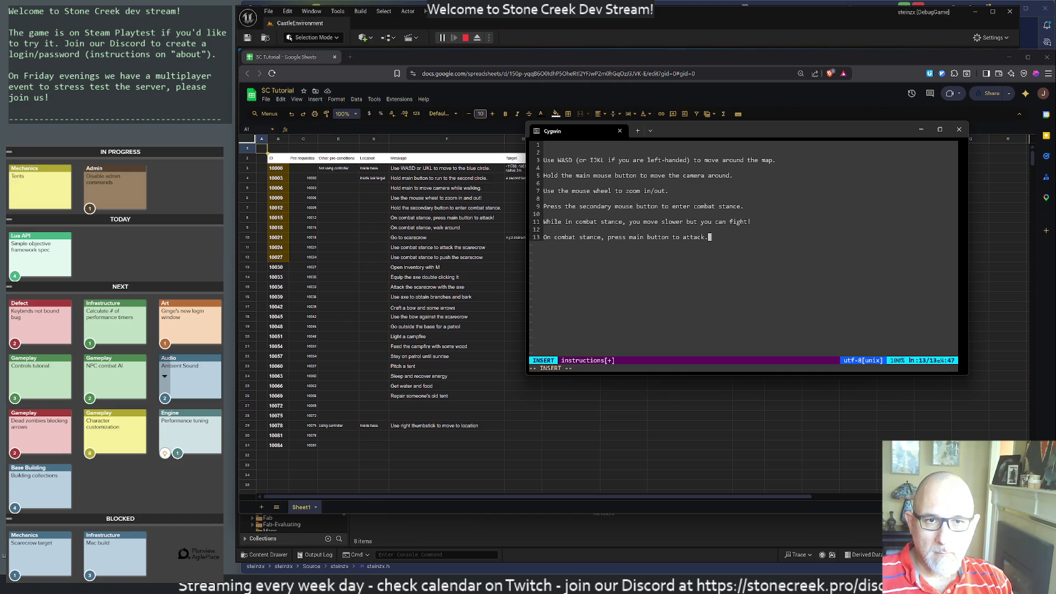
pyautogui.press('Return')
pyautogui.press('Return')
pyautogui.write('You')
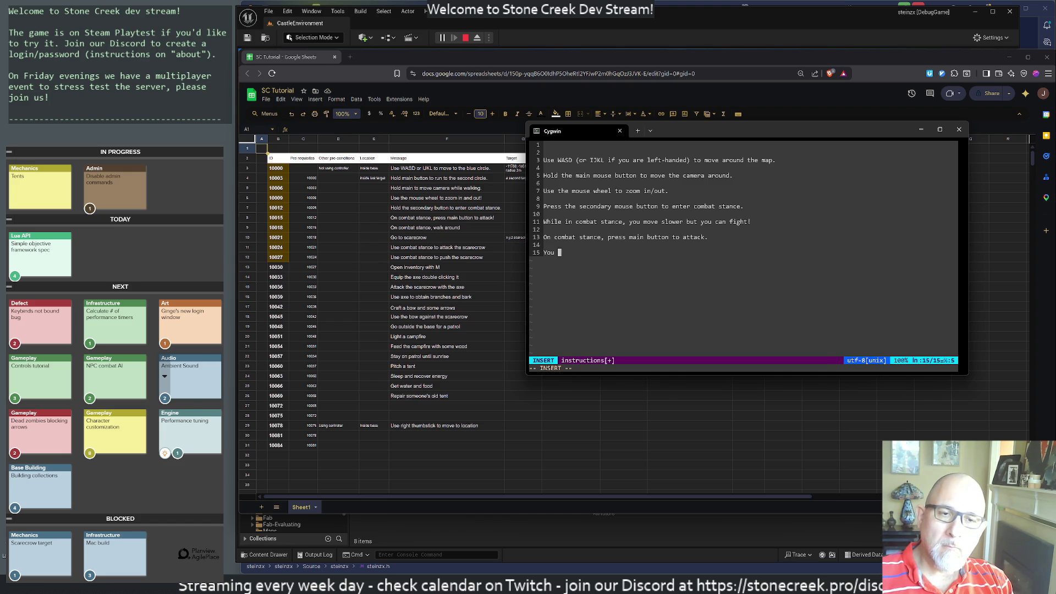
pyautogui.write('can open/close the ')
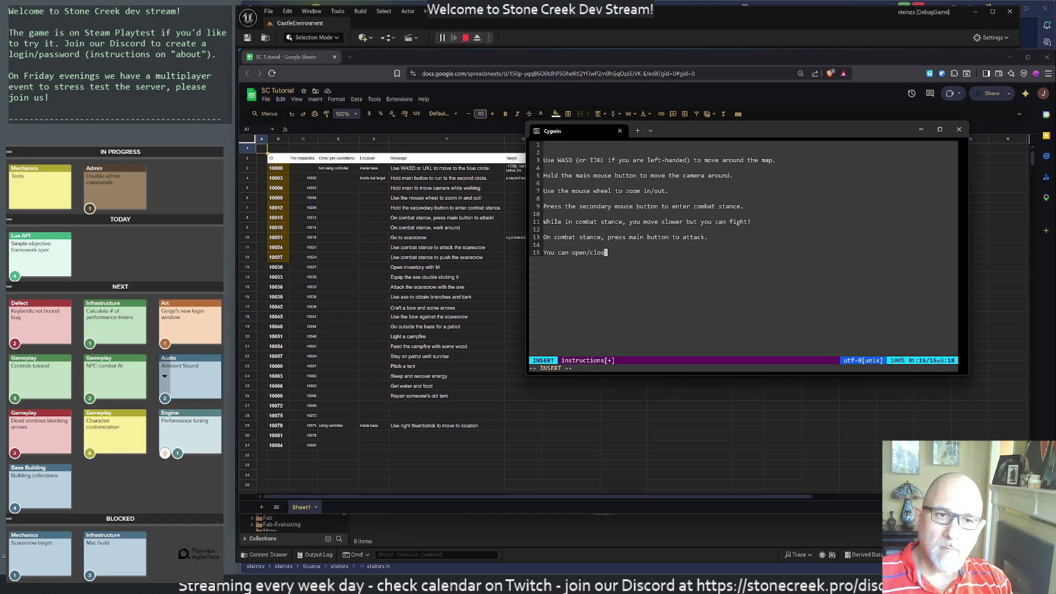
pyautogui.write('map ')
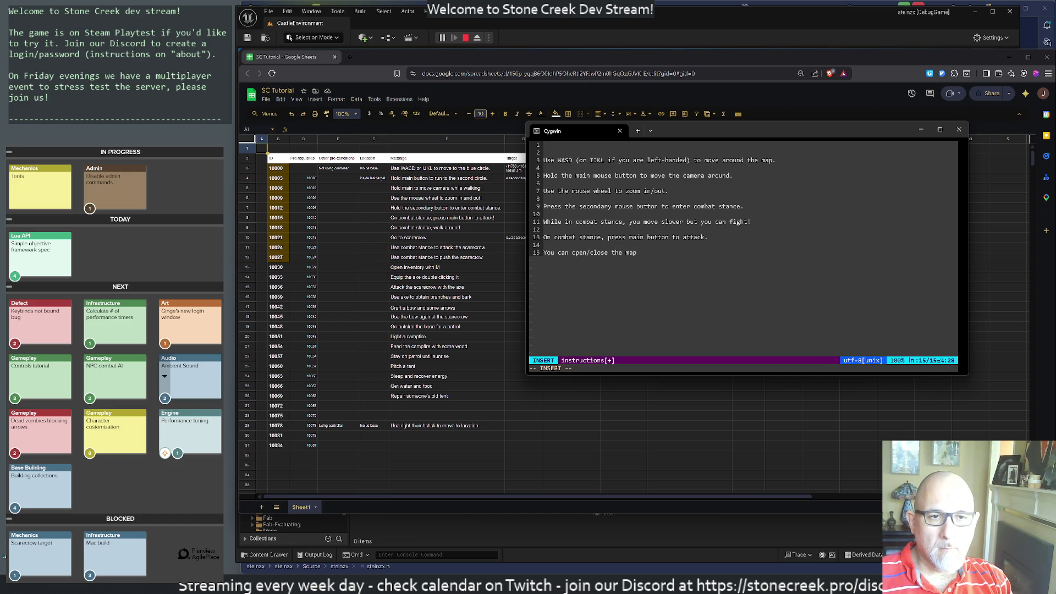
pyautogui.write('pressing M')
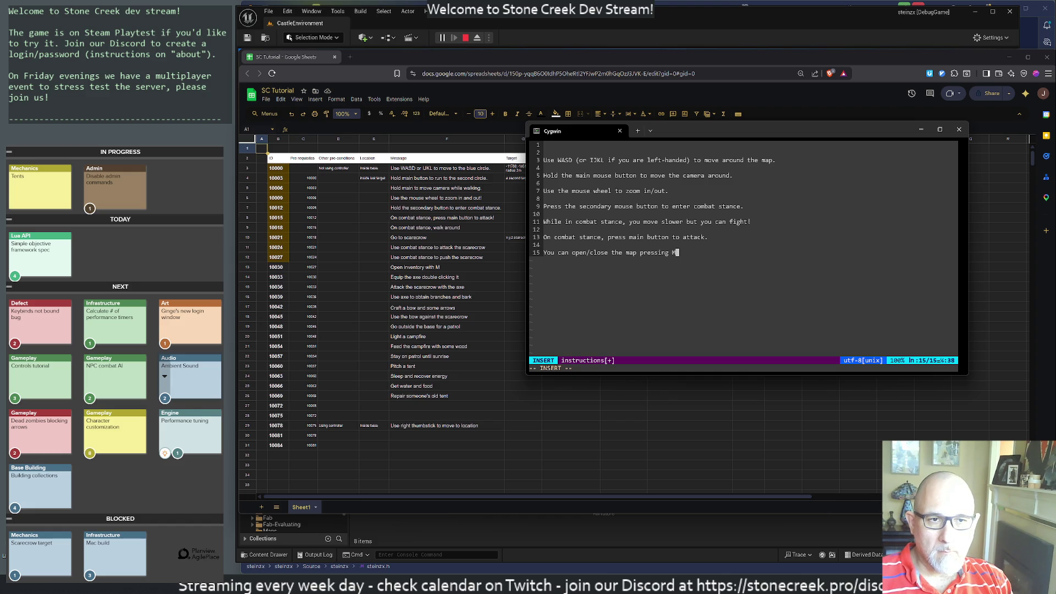
# Move the 'open/close the map pressing M' line up below the zoom line, with blank-line spacing.
pyautogui.press('Escape')
pyautogui.press('d')
pyautogui.press('d')
pyautogui.press('{')
pyautogui.press('{')
pyautogui.press('{')
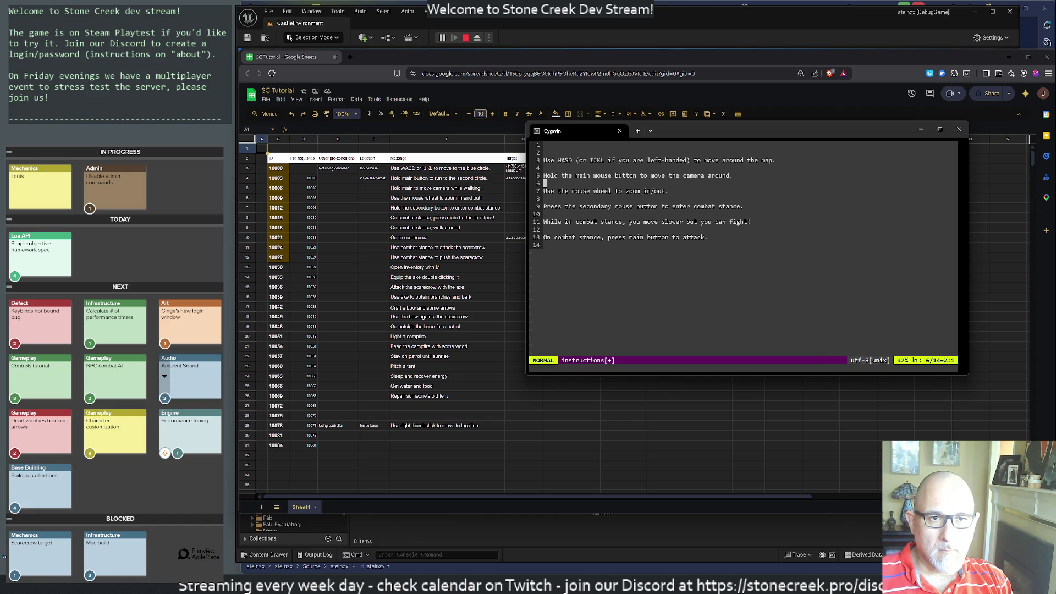
pyautogui.press('j')
pyautogui.press('p')
pyautogui.press('o')
pyautogui.write('You can open/close the map pressing M.')
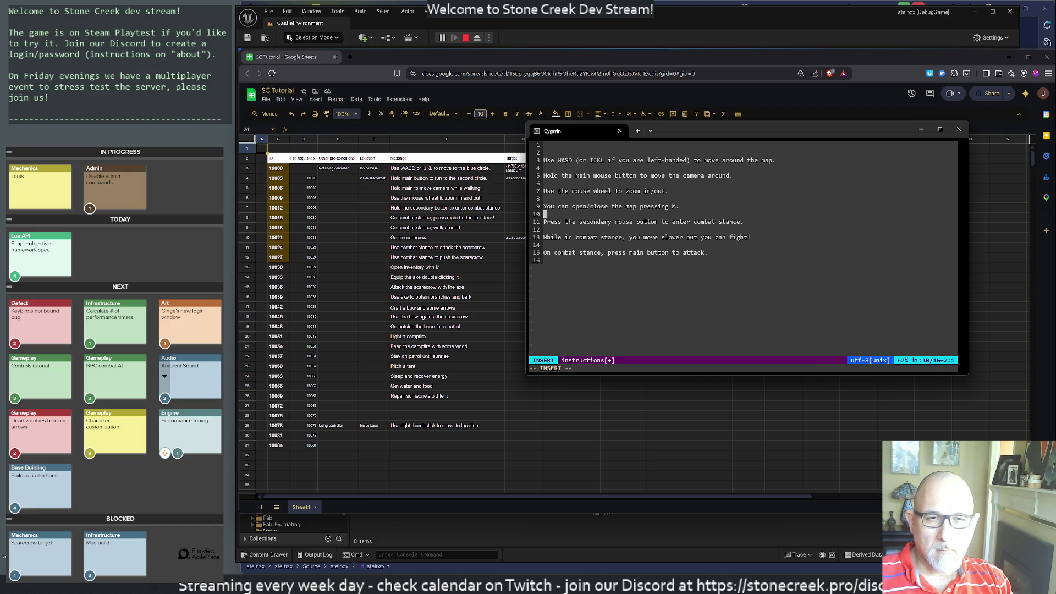
pyautogui.press('Return')
pyautogui.press('Return')
pyautogui.press('Escape')
pyautogui.press('j')
pyautogui.press('j')
pyautogui.press('j')
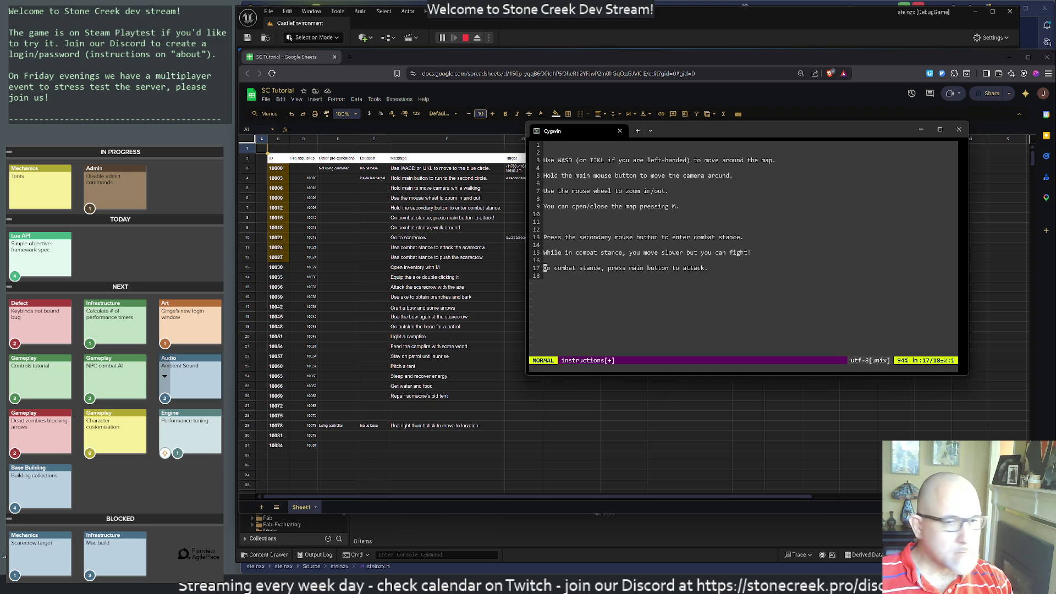
pyautogui.press('j')
pyautogui.press('j')
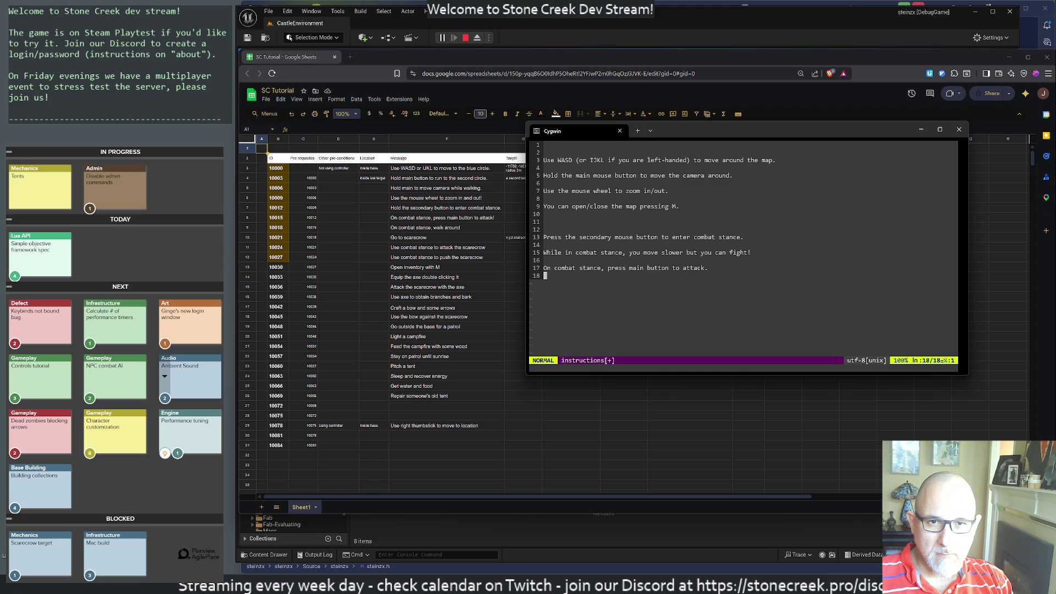
# Write line 19 as 'Check your inventory with N and double-click any weapon to equip it.' and start a new line.
pyautogui.press('o')
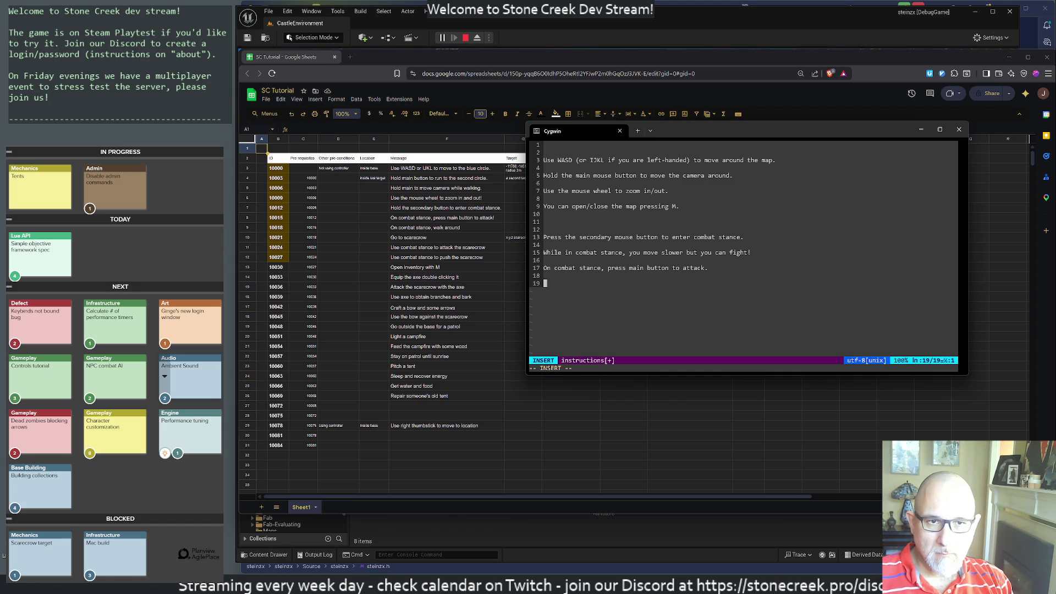
pyautogui.write('Check your inventor')
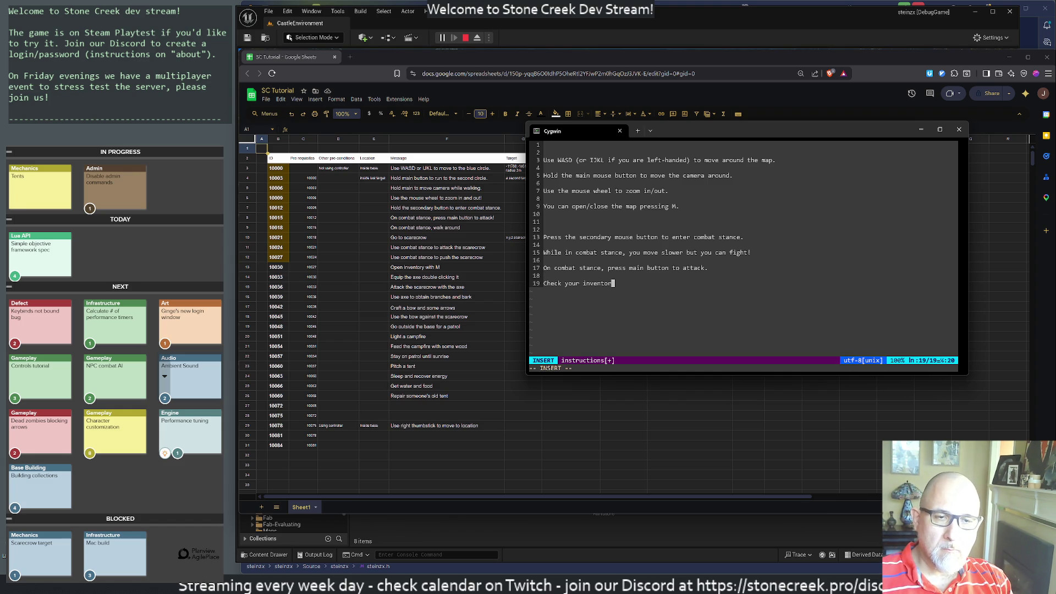
pyautogui.write('y,')
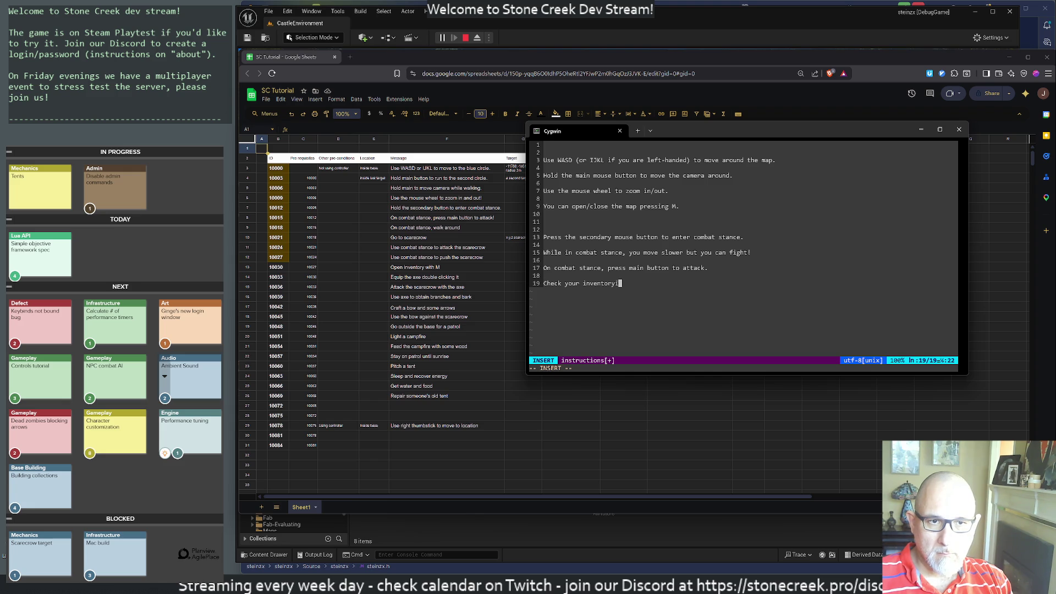
pyautogui.press('BackSpace')
pyautogui.press('BackSpace')
pyautogui.write('with N')
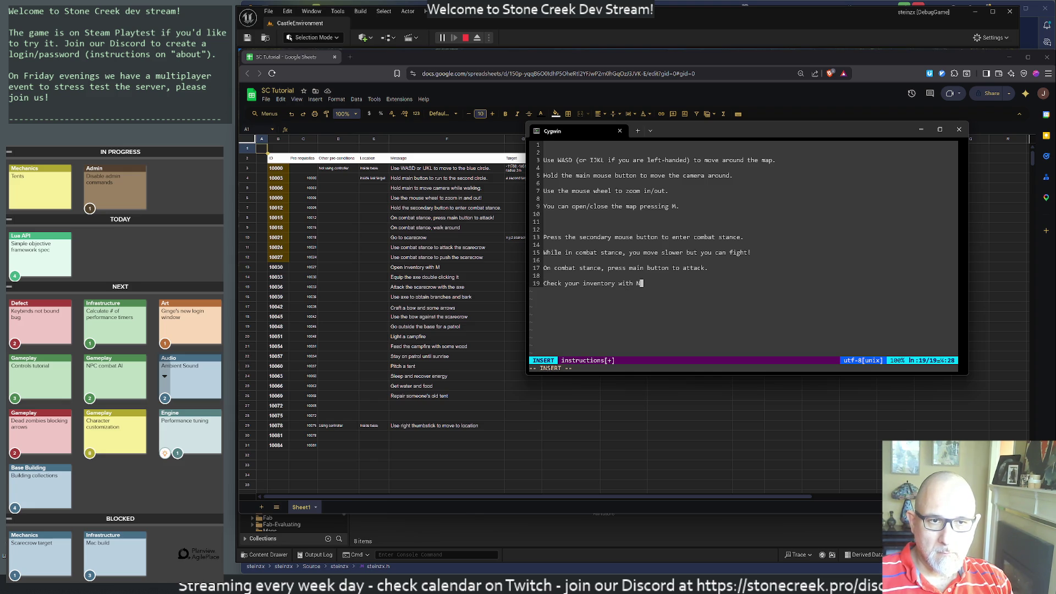
pyautogui.write(', ')
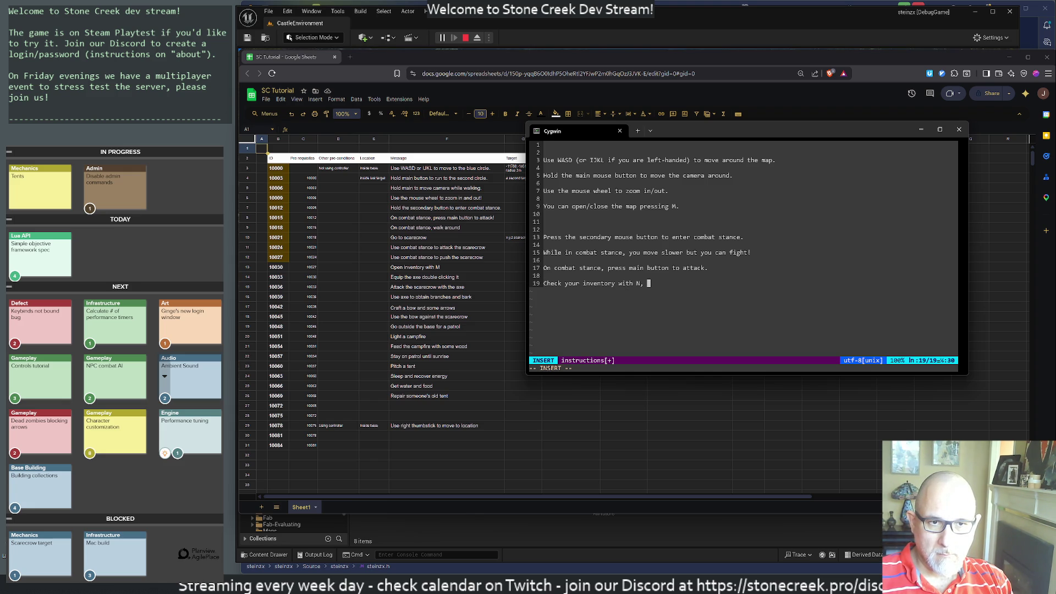
pyautogui.write('you shoul ds')
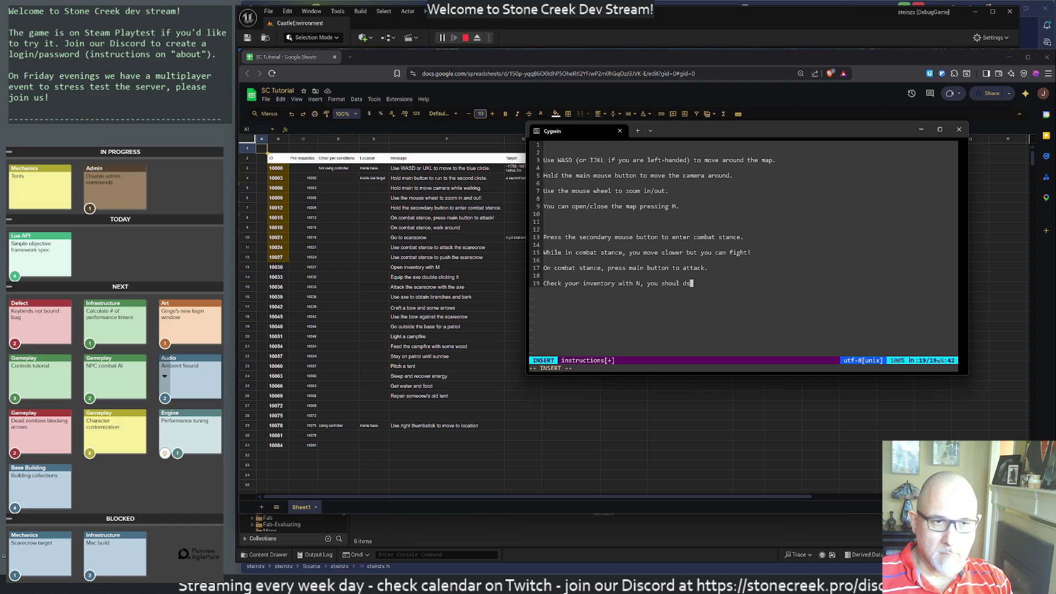
pyautogui.press('BackSpace')
pyautogui.press('BackSpace')
pyautogui.press('BackSpace')
pyautogui.write('d see som')
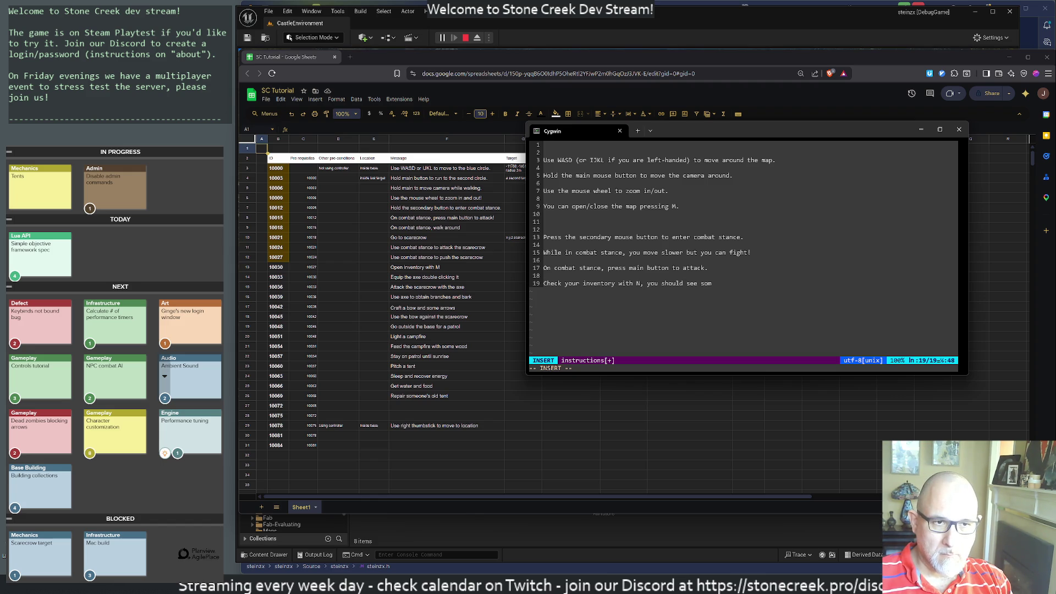
pyautogui.write('e wea')
pyautogui.write(' there')
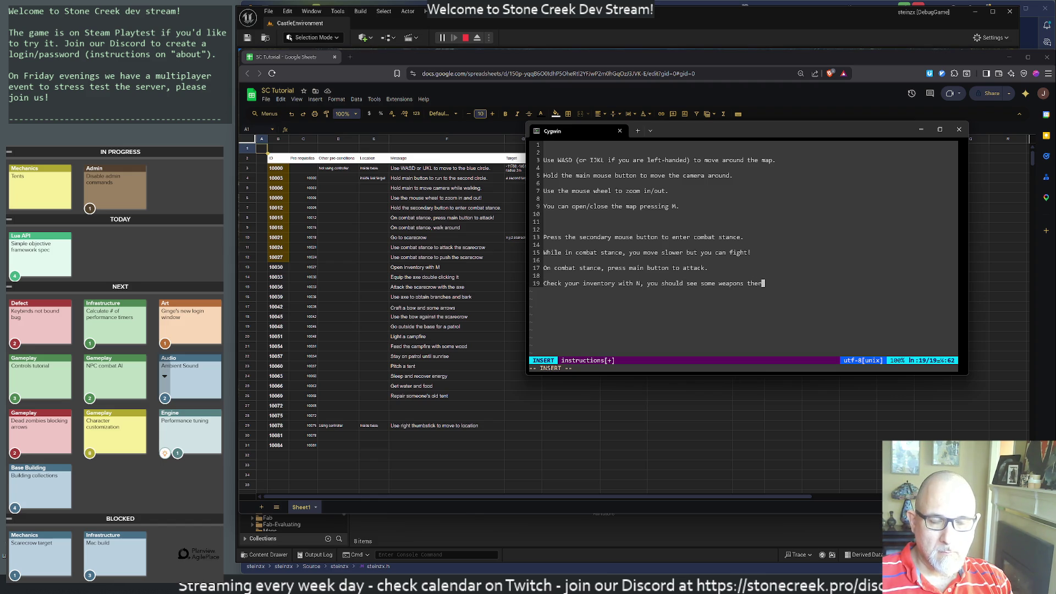
pyautogui.press('BackSpace')
pyautogui.press('BackSpace')
pyautogui.press('BackSpace')
pyautogui.press('BackSpace')
pyautogui.press('BackSpace')
pyautogui.press('BackSpace')
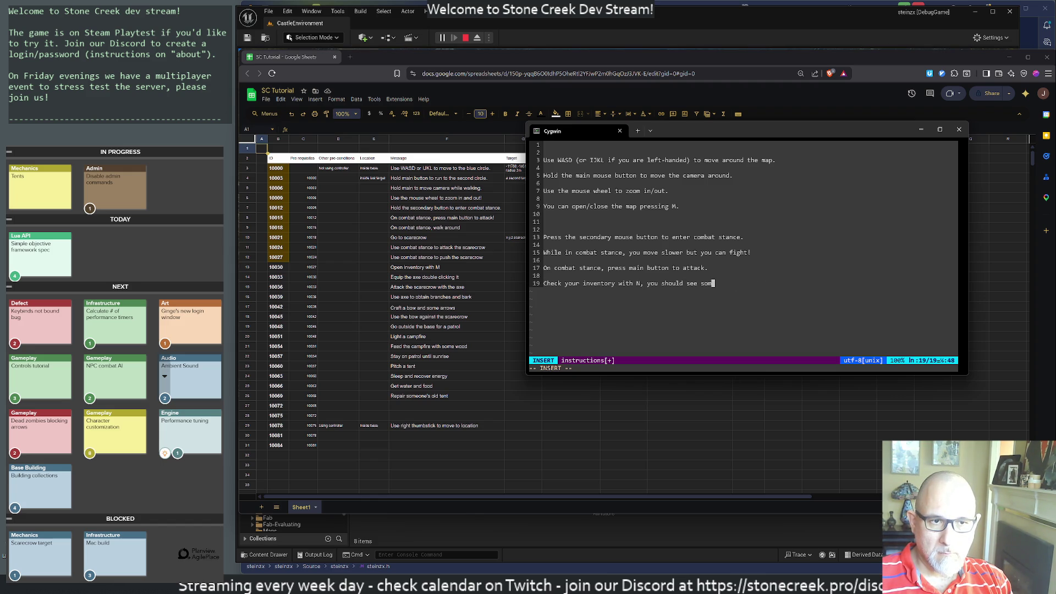
pyautogui.press('BackSpace')
pyautogui.press('BackSpace')
pyautogui.press('BackSpace')
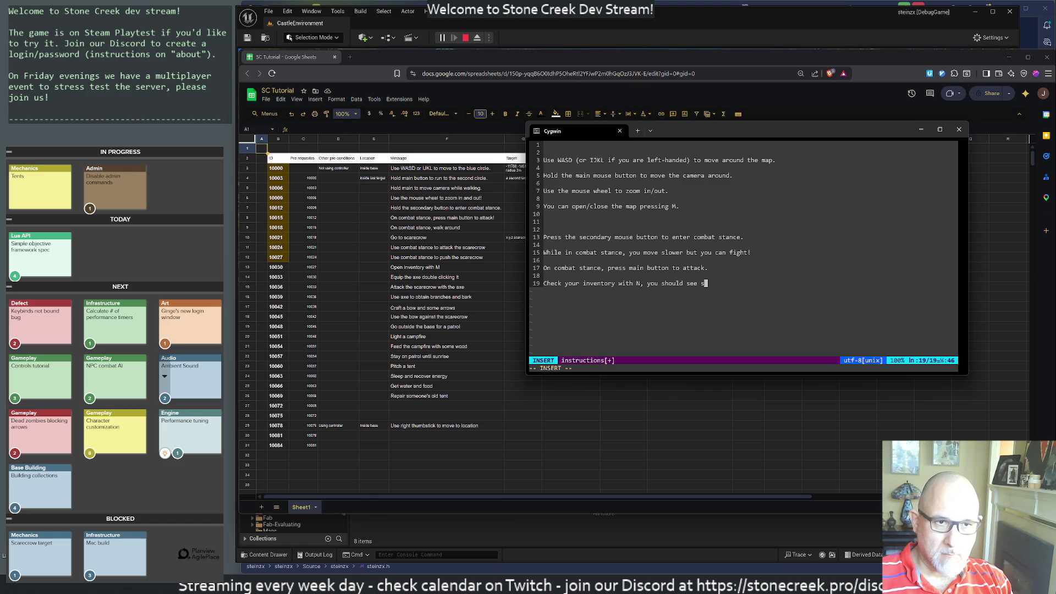
pyautogui.write('abow ther')
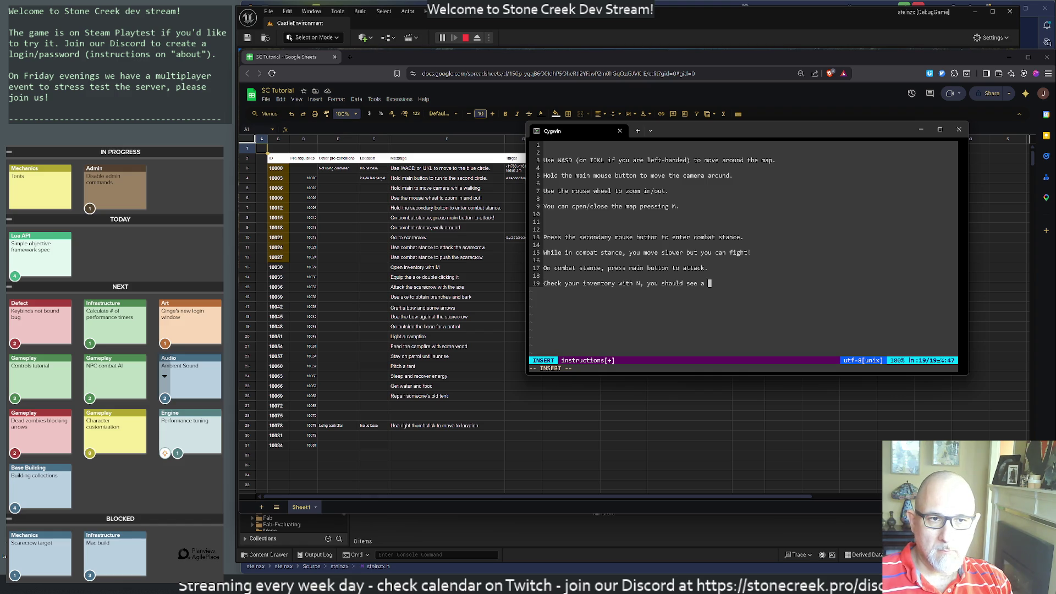
pyautogui.press('Return')
pyautogui.press('Return')
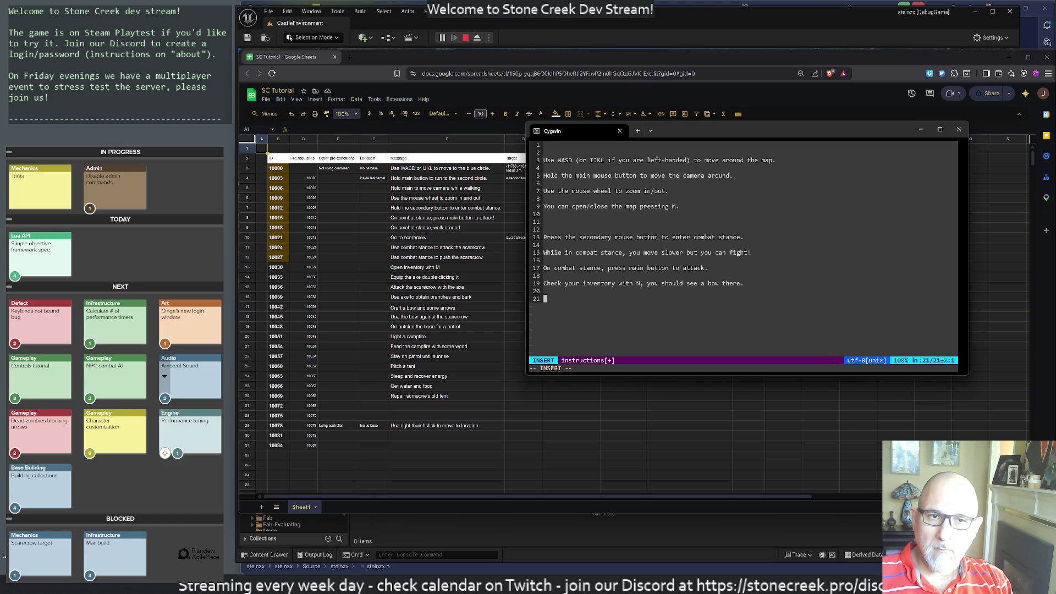
pyautogui.press('BackSpace')
pyautogui.press('BackSpace')
pyautogui.press('BackSpace')
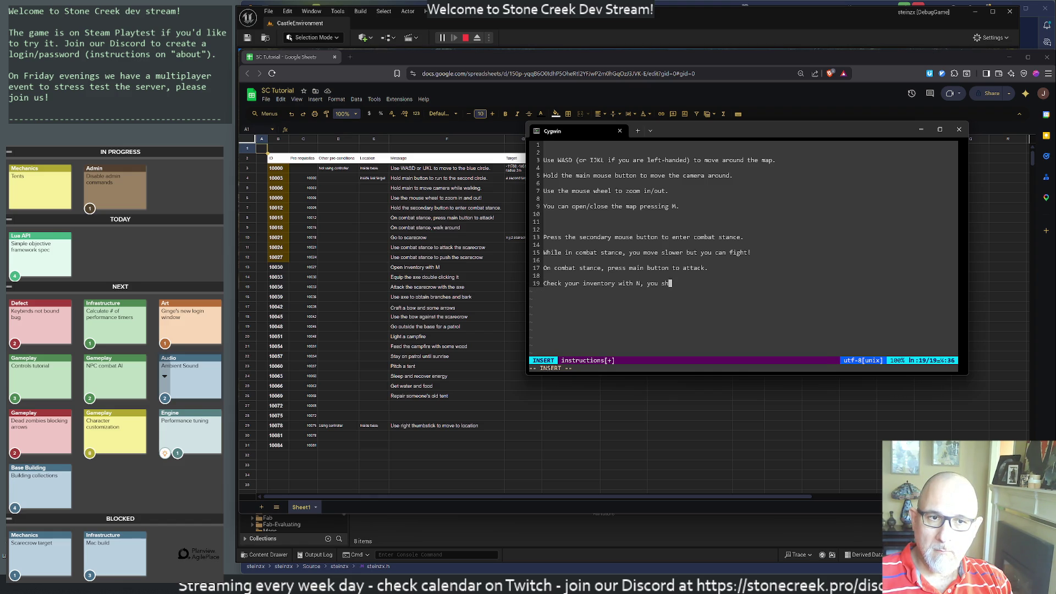
pyautogui.press('BackSpace')
pyautogui.press('BackSpace')
pyautogui.write('and double-cli')
pyautogui.write('ck ')
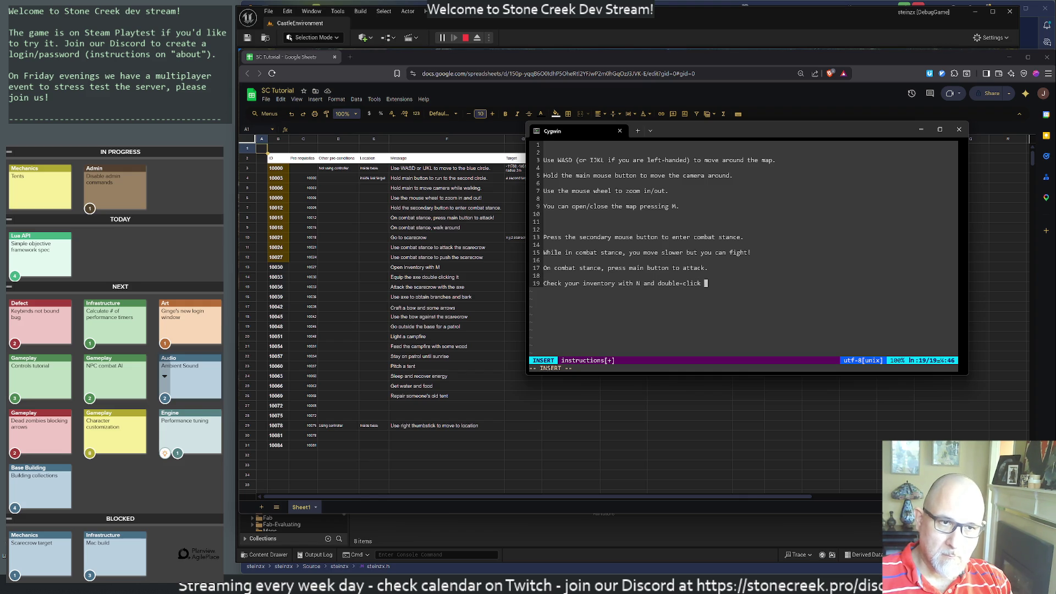
pyautogui.write('any weapon ')
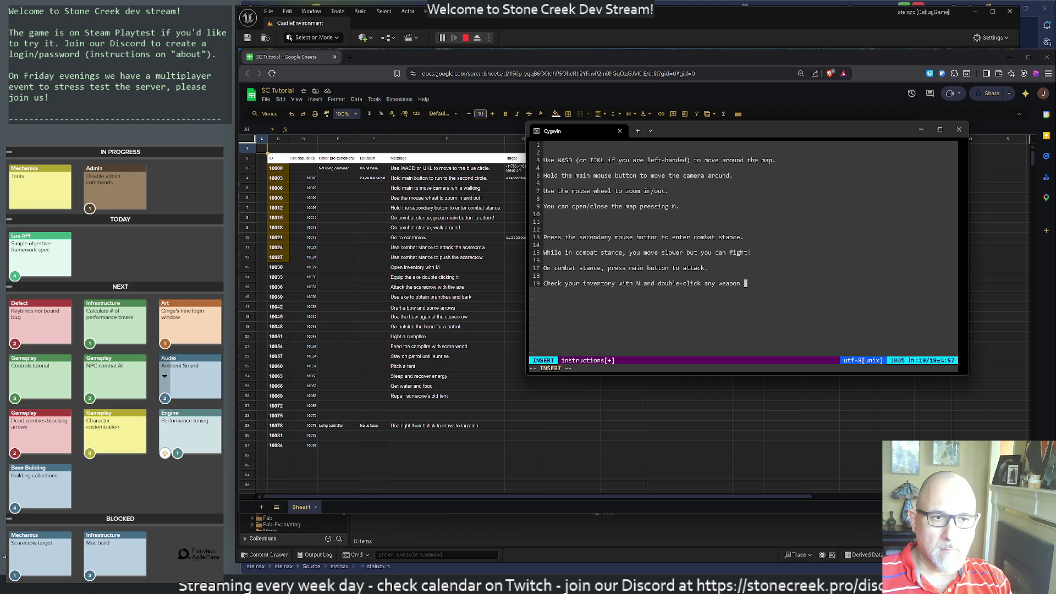
pyautogui.write('to equip it.')
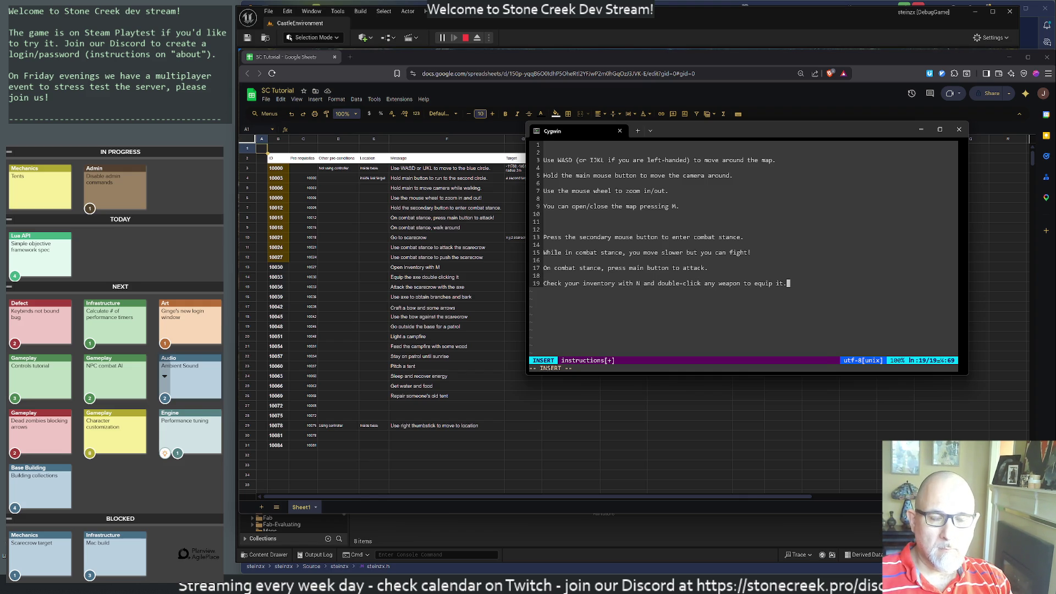
pyautogui.press('Return')
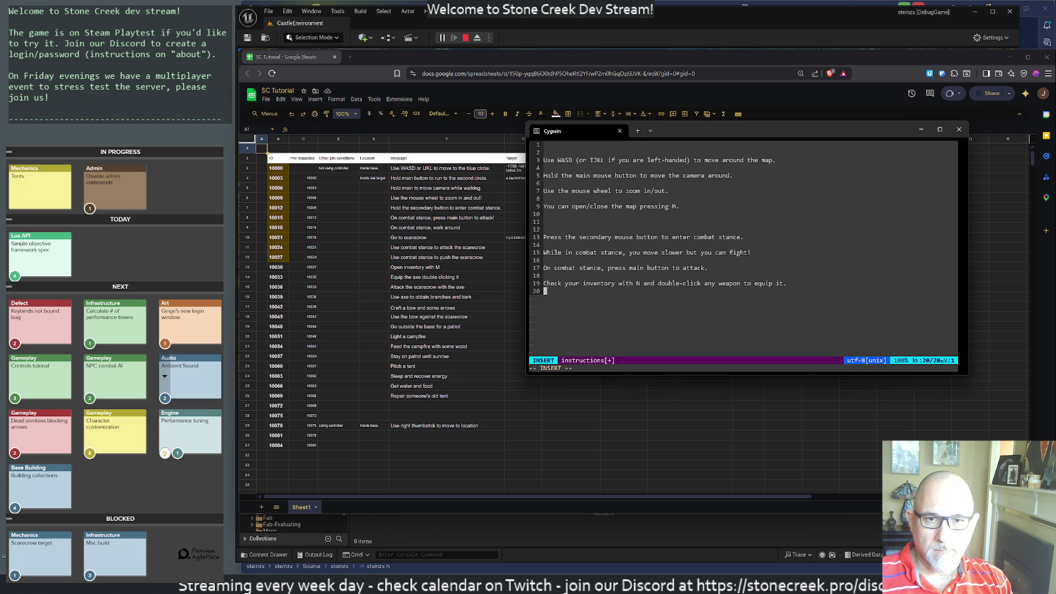
# Add the line 'The yellow bar on the right is your energy. You can sleep on a tent to recover it.'.
pyautogui.press('Return')
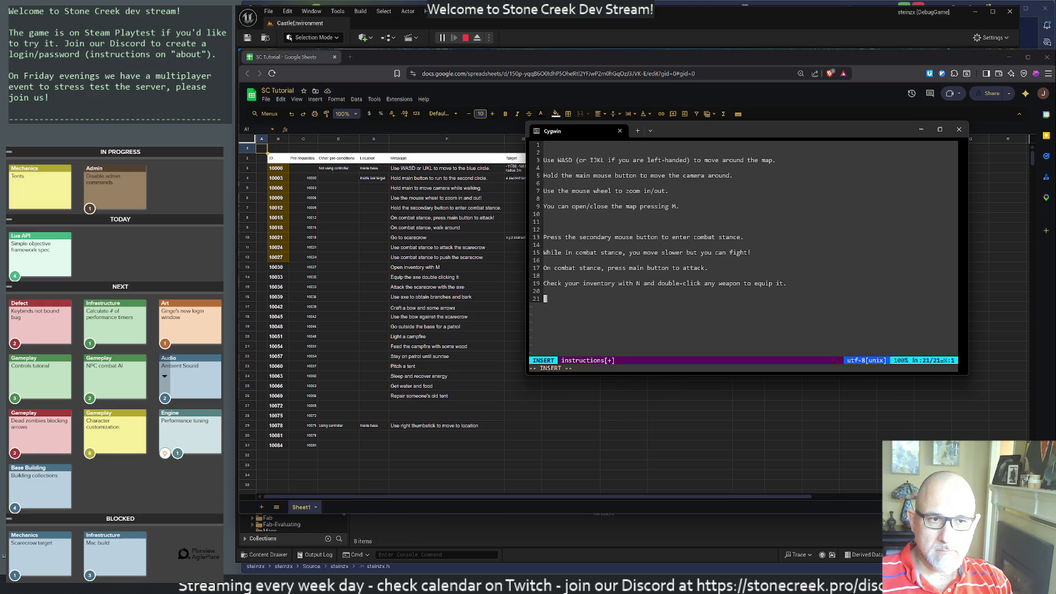
pyautogui.write('You')
pyautogui.press('BackSpace')
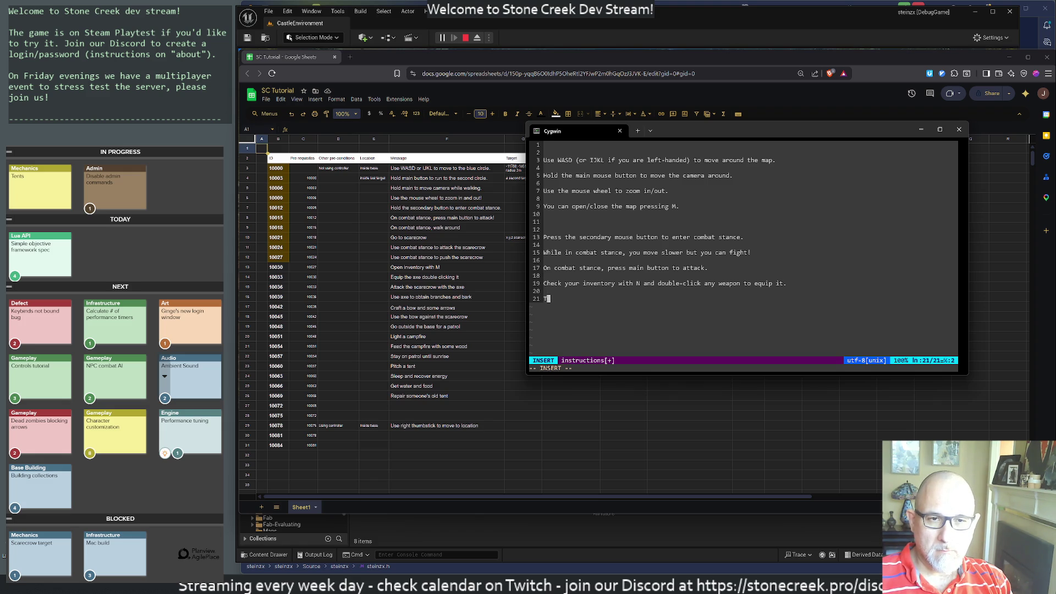
pyautogui.write('he ye')
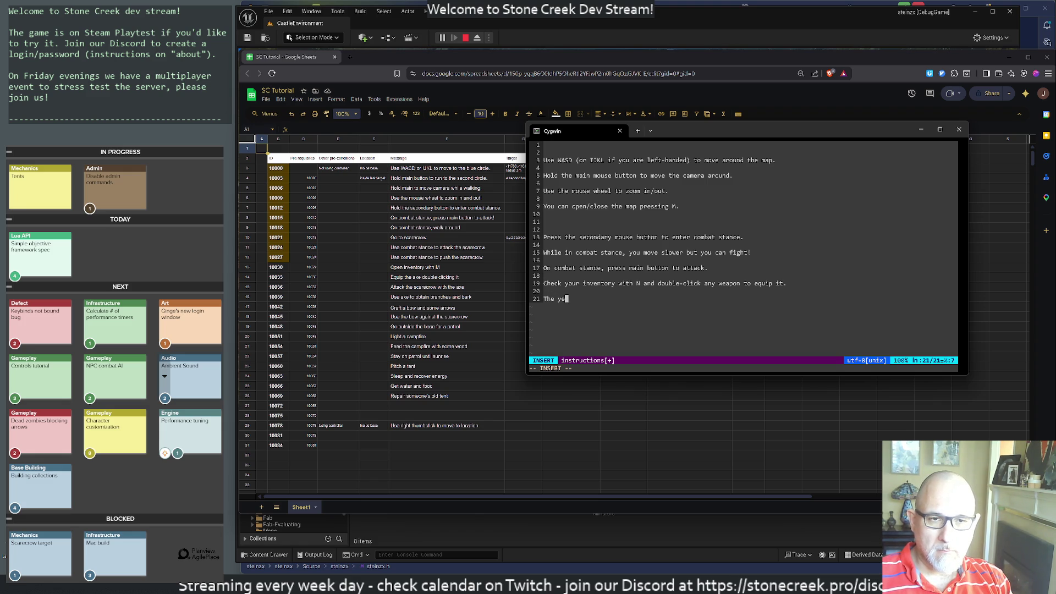
pyautogui.write('llow bar on the ')
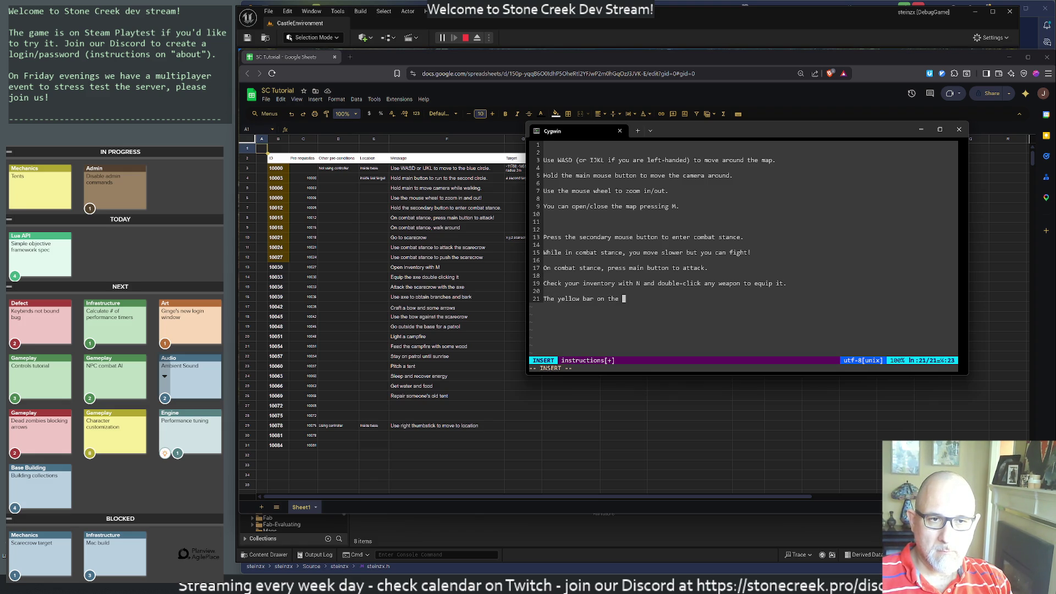
pyautogui.write('right')
pyautogui.write(' is you')
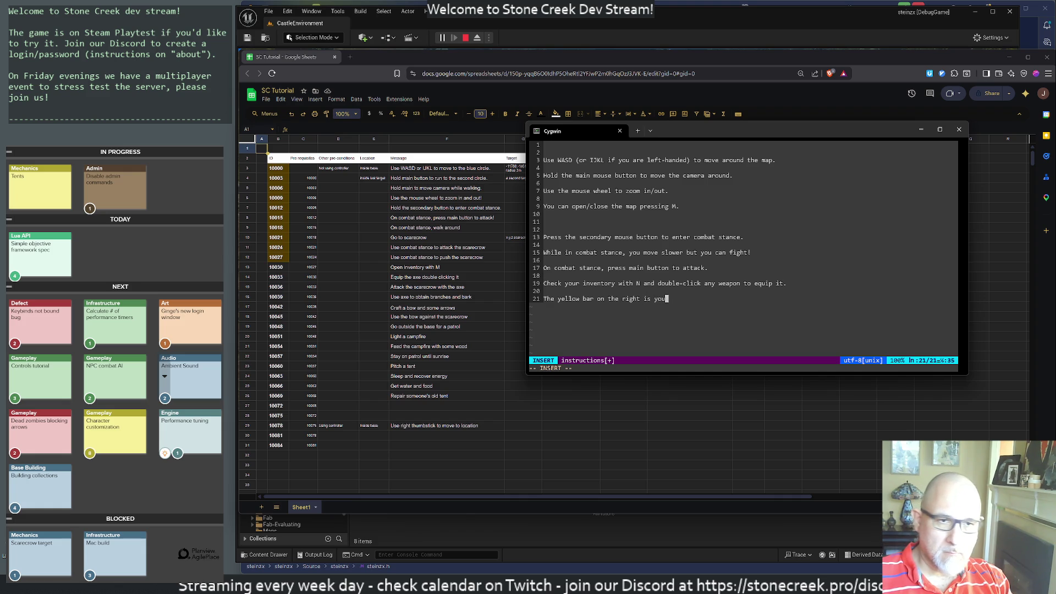
pyautogui.write('r energy. Y')
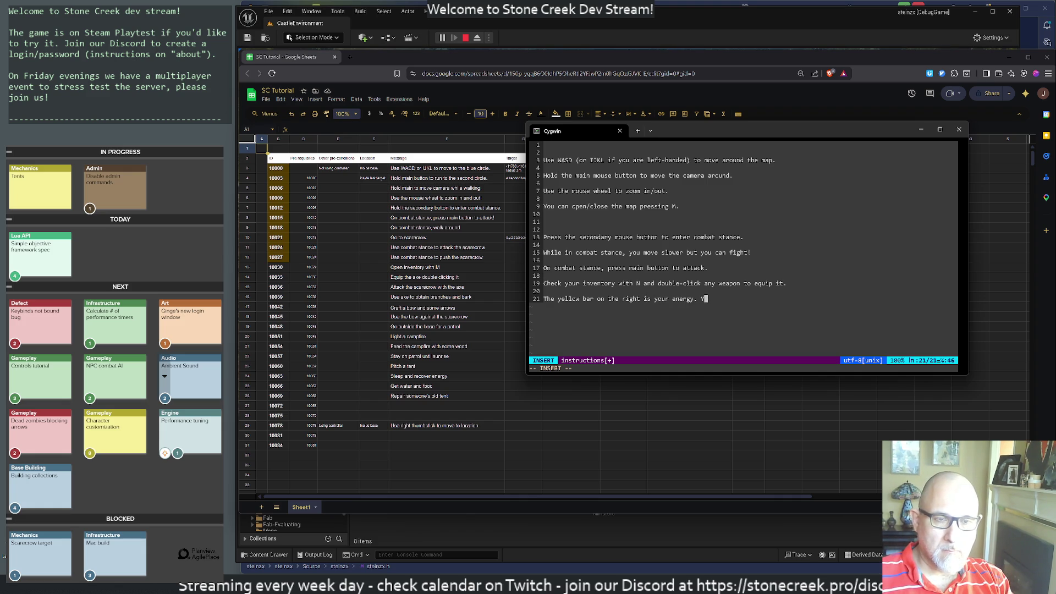
pyautogui.press('BackSpace')
pyautogui.write('The ')
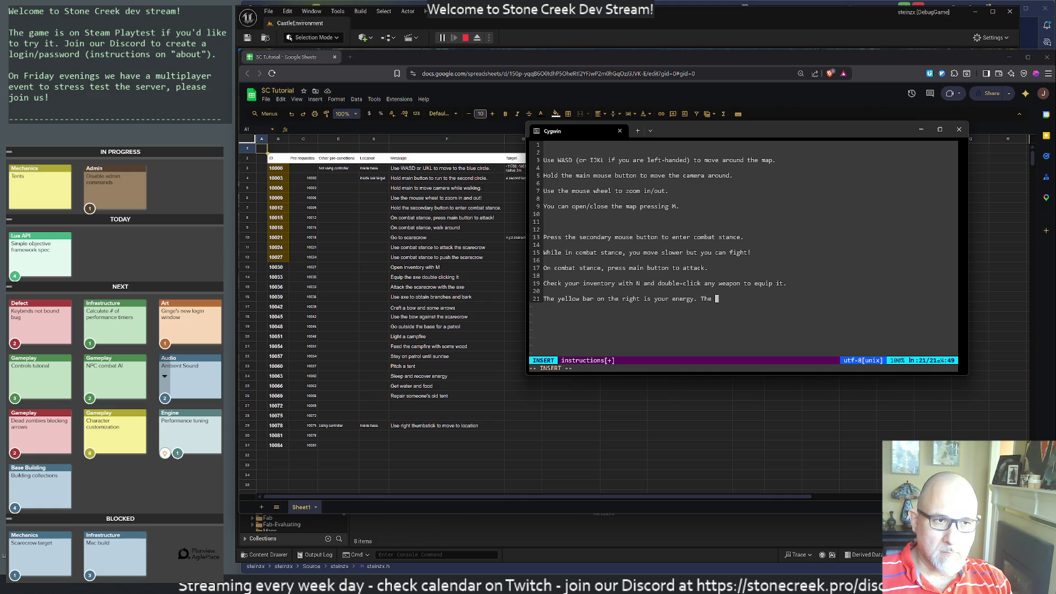
pyautogui.write('strne')
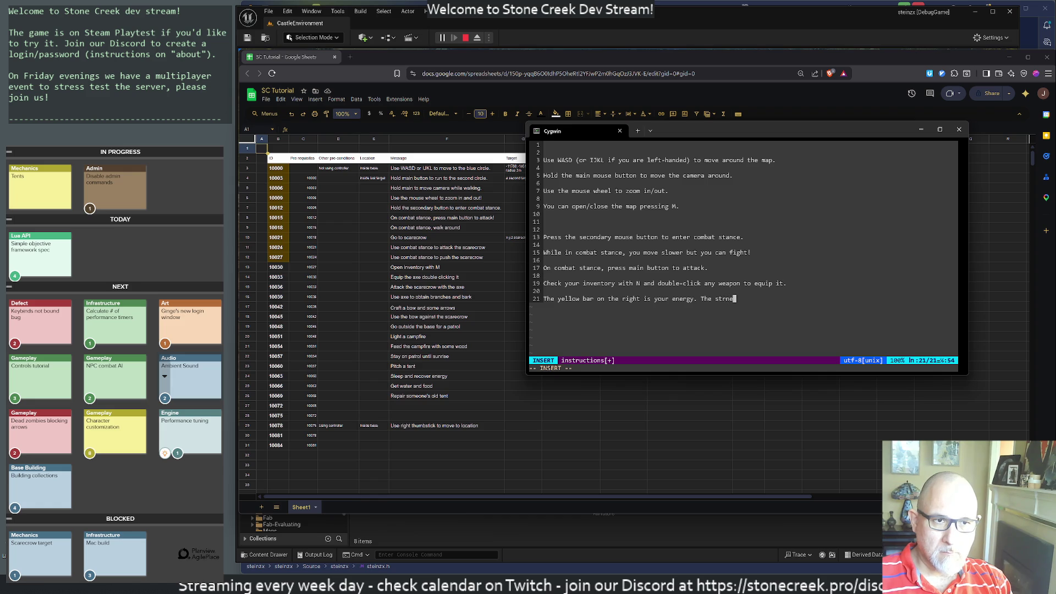
pyautogui.press('BackSpace')
pyautogui.press('BackSpace')
pyautogui.press('BackSpace')
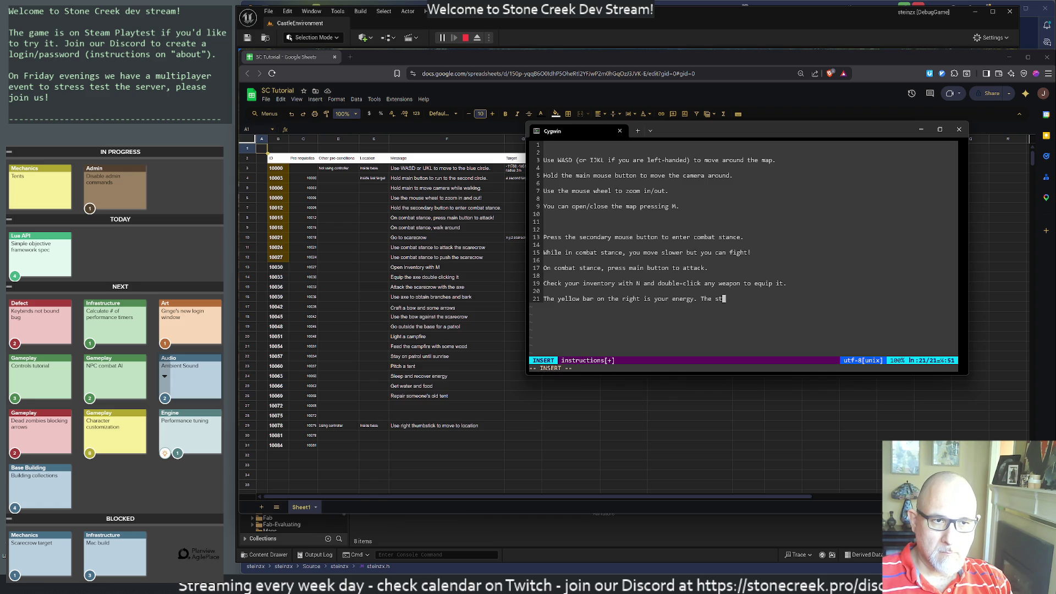
pyautogui.press('BackSpace')
pyautogui.press('BackSpace')
pyautogui.write('You ')
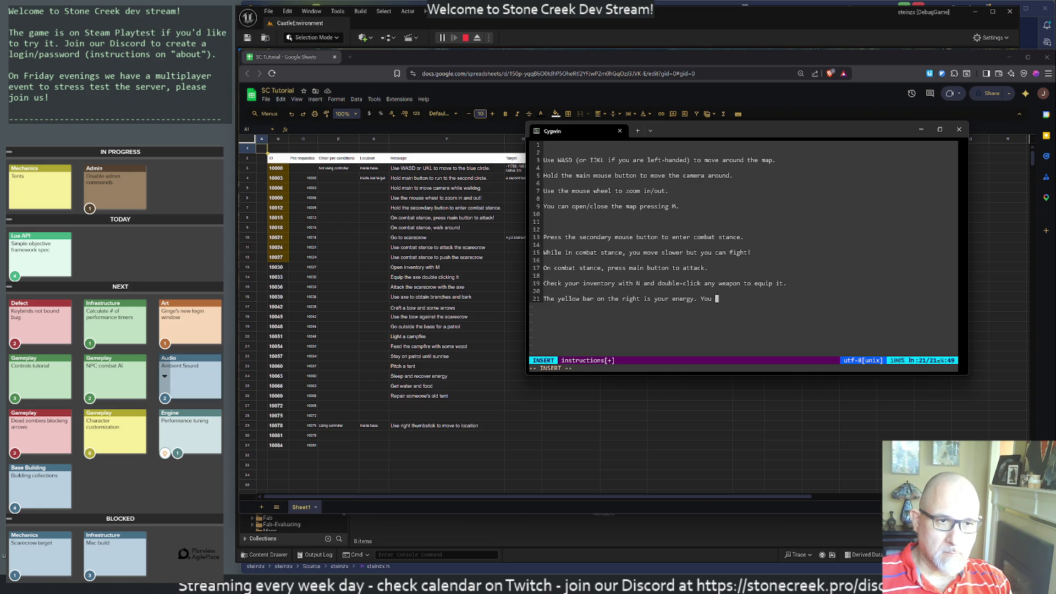
pyautogui.write('can sleep')
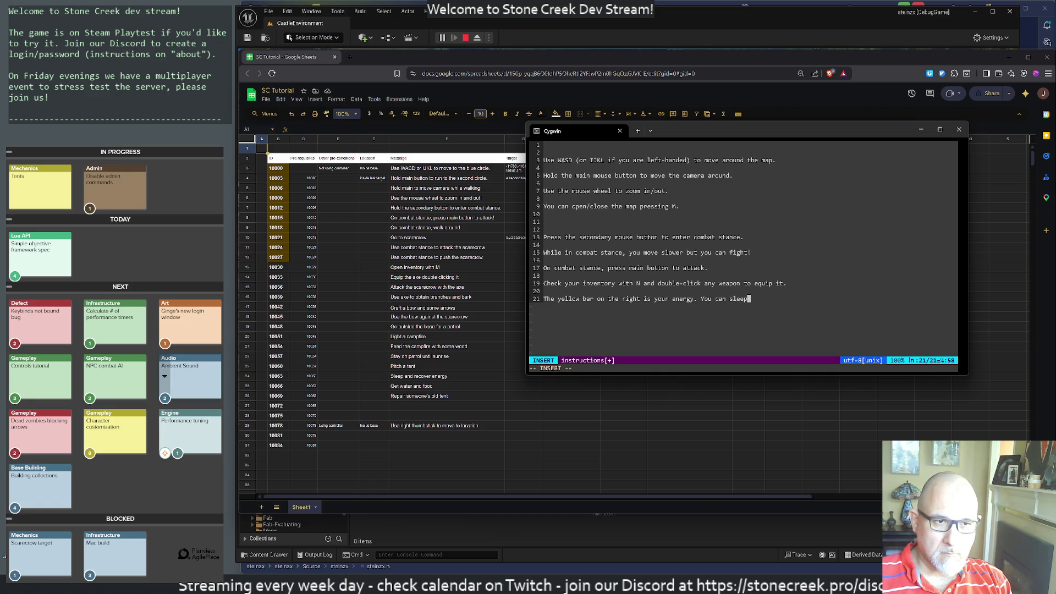
pyautogui.write(' on a te')
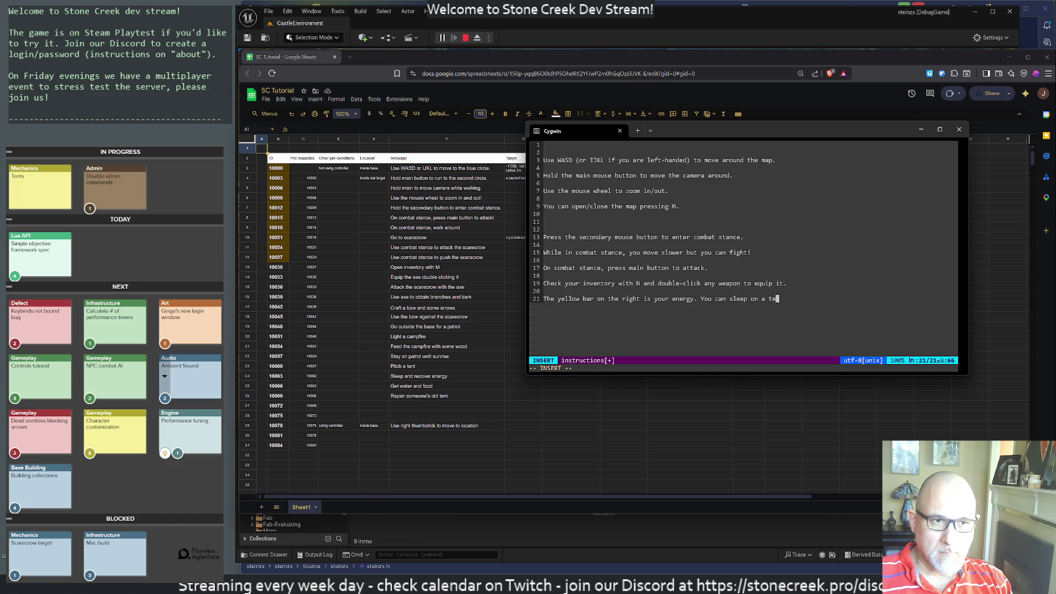
pyautogui.write('nt to recover it.')
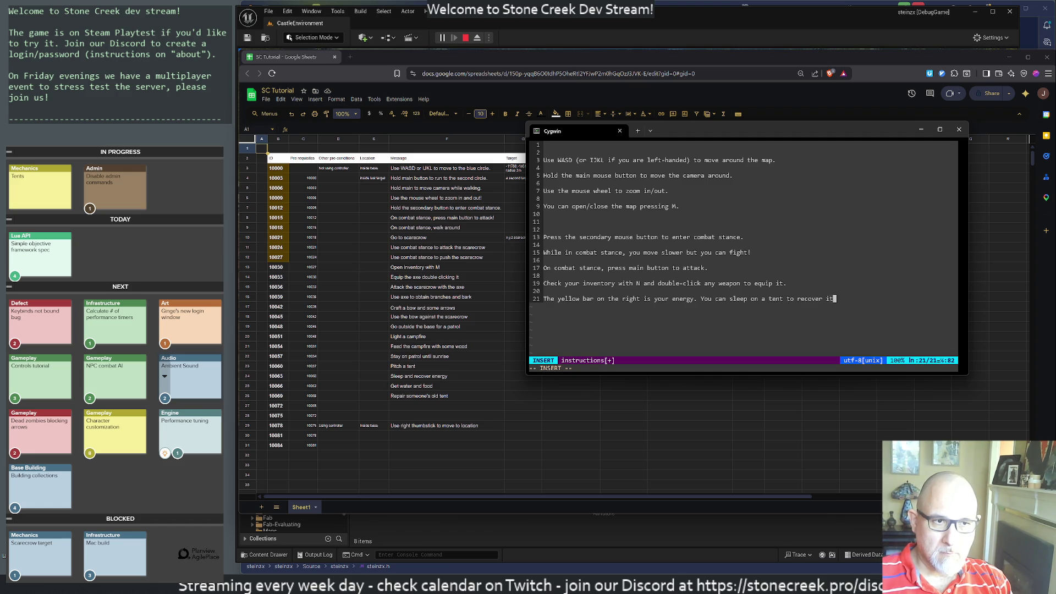
pyautogui.press('Return')
pyautogui.press('Return')
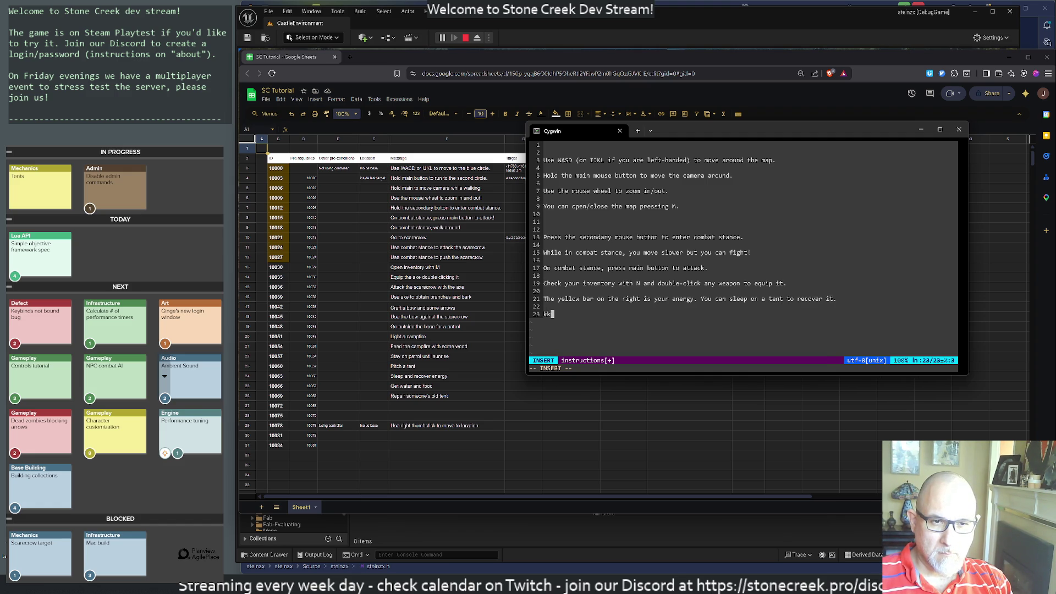
pyautogui.press('Up')
pyautogui.press('Up')
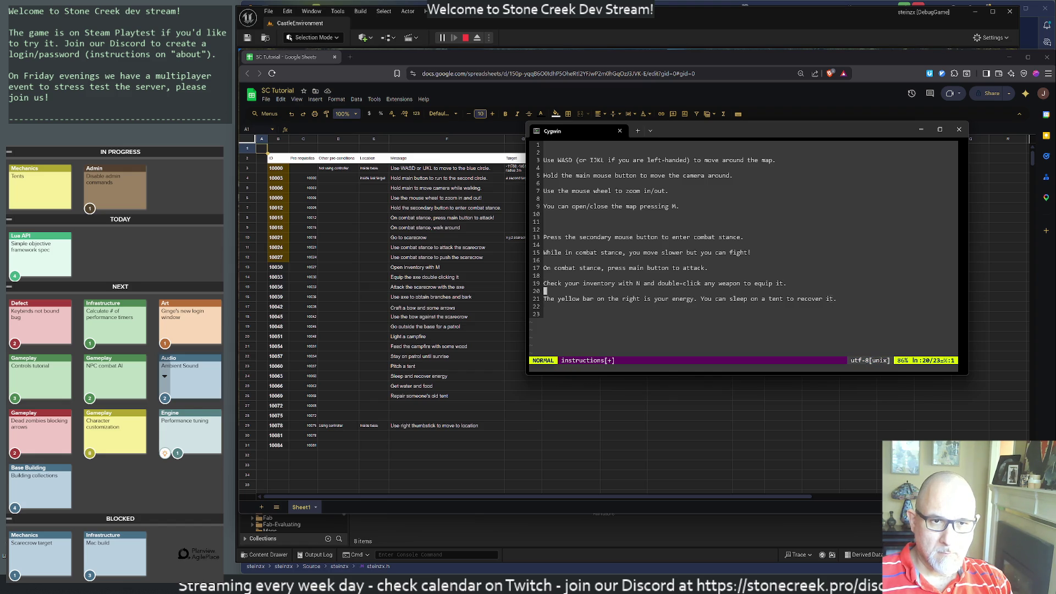
# Insert the sentence 'Find a tent and click on it. You can choose "sleep".' on the blank line above.
pyautogui.press('Return')
pyautogui.press('Up')
pyautogui.write('If you find')
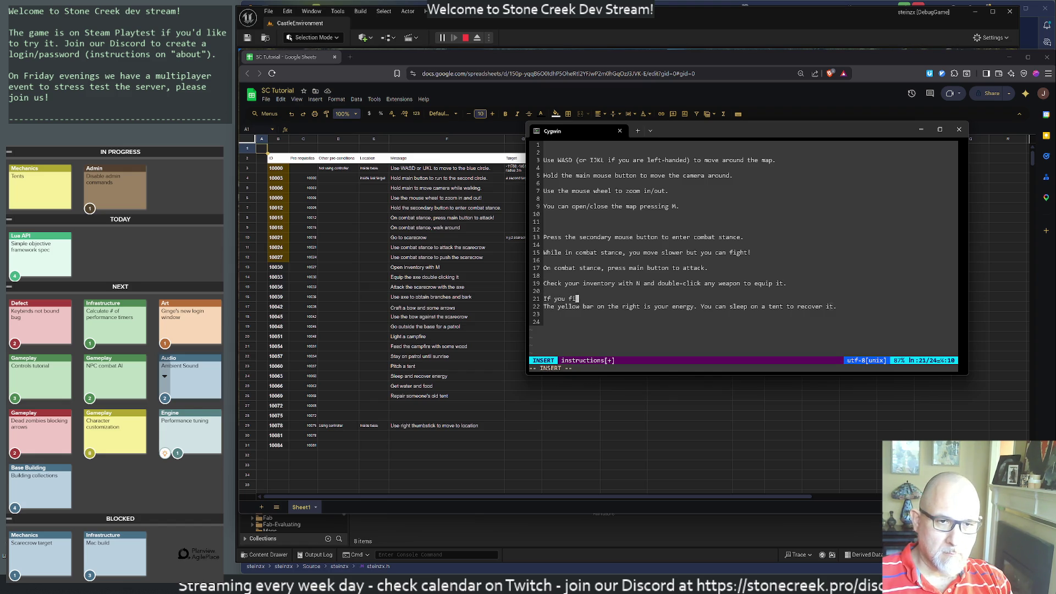
pyautogui.press('BackSpace')
pyautogui.press('BackSpace')
pyautogui.press('BackSpace')
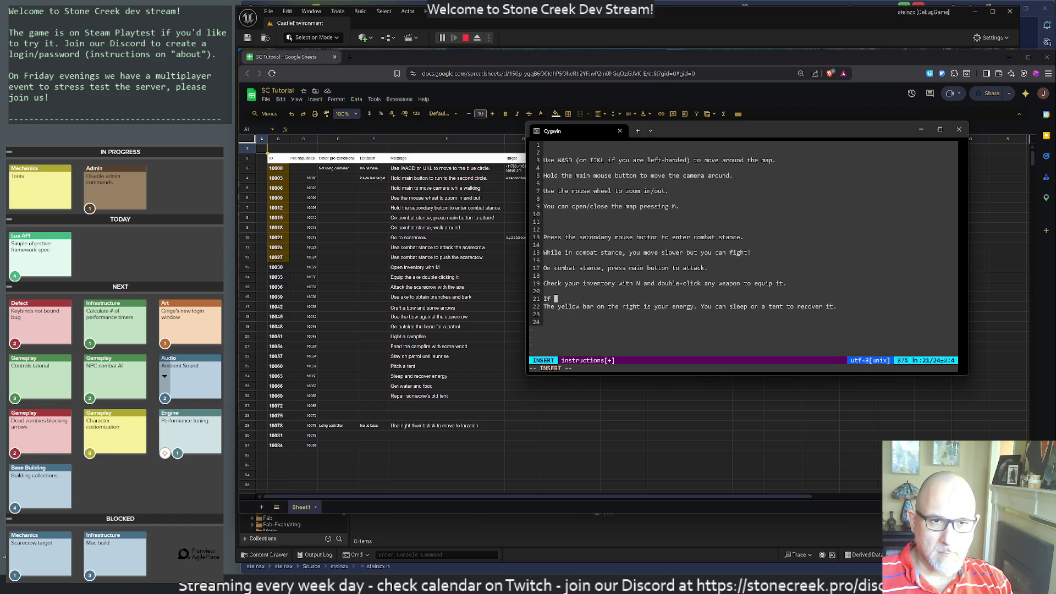
pyautogui.write('Find a tent ')
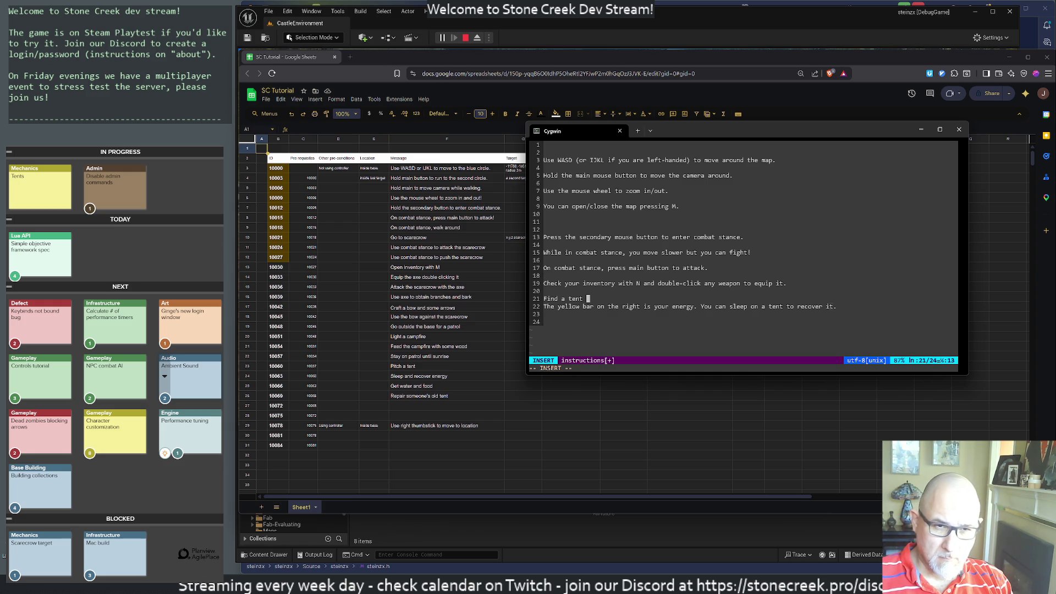
pyautogui.write('and cli')
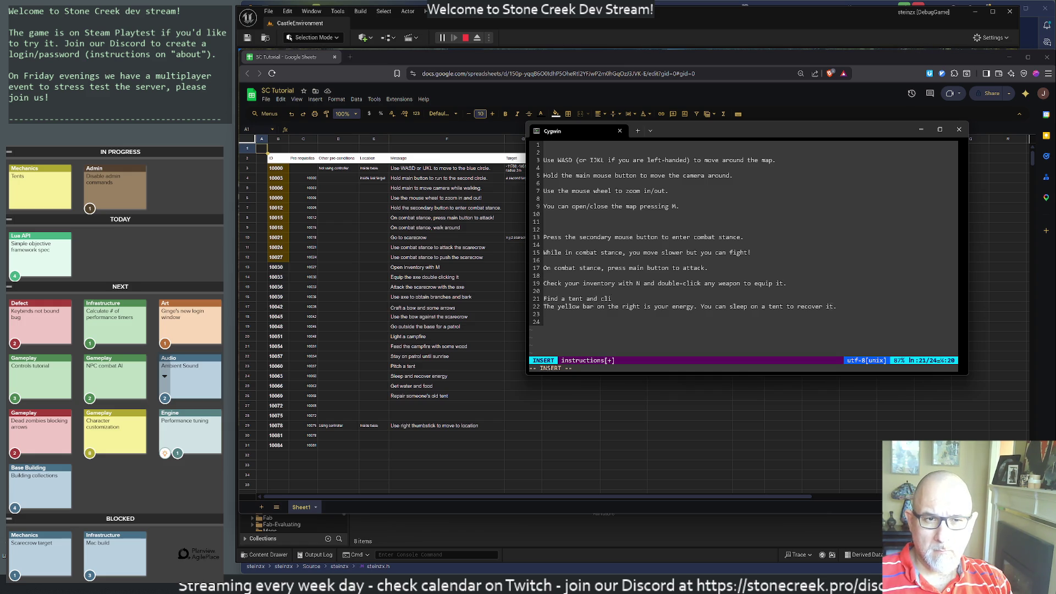
pyautogui.write('ck on it.')
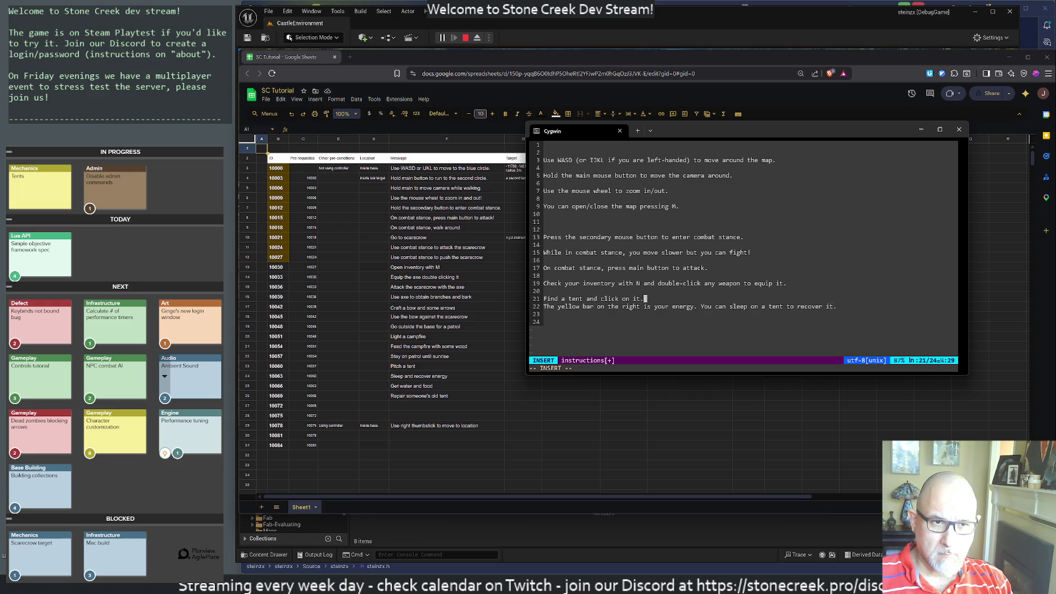
pyautogui.write(' You c')
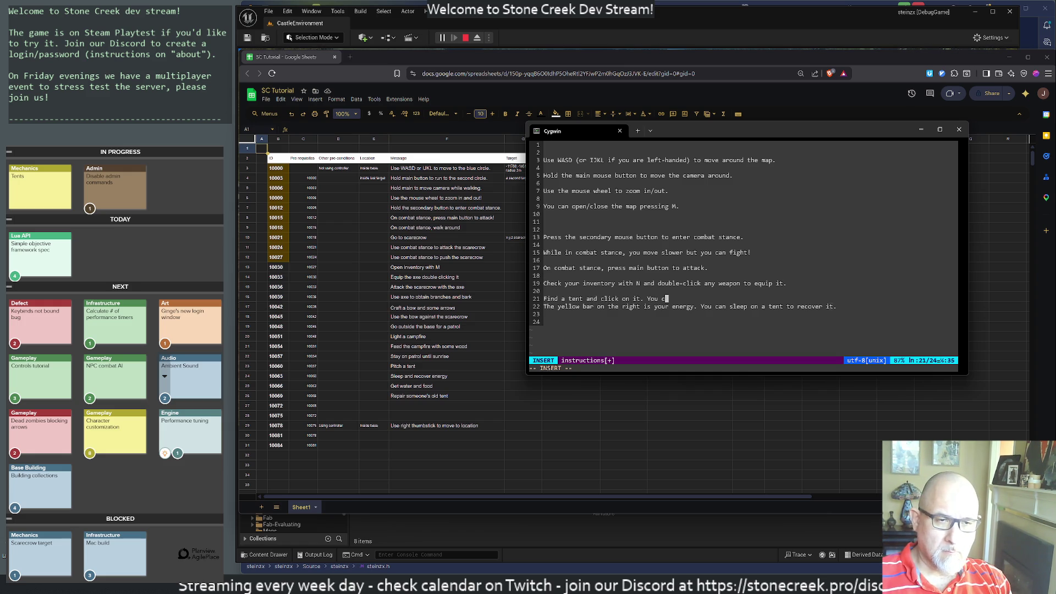
pyautogui.write('an ch')
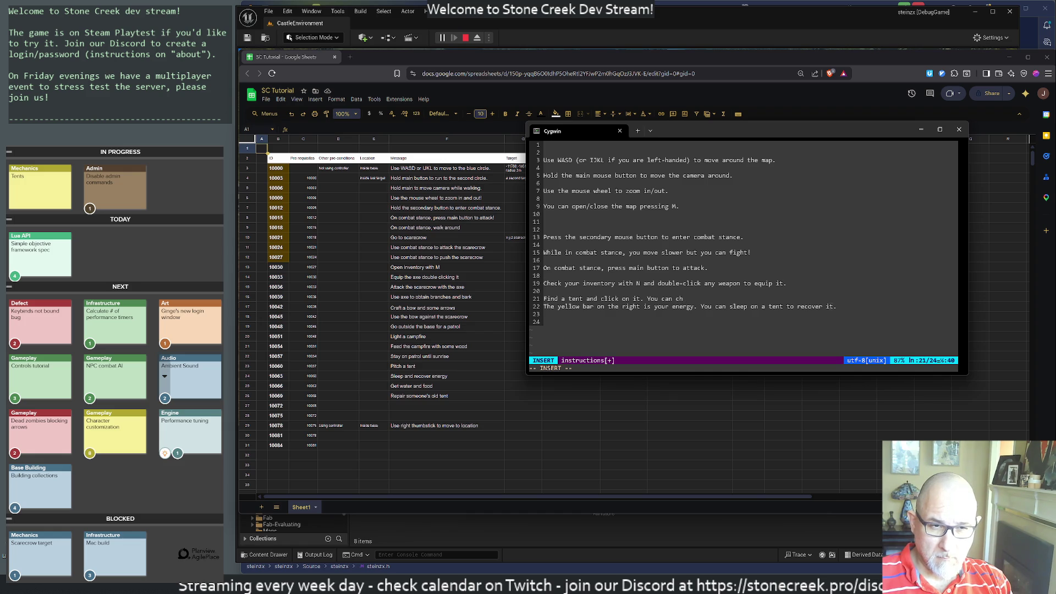
pyautogui.write('oose "sleep".')
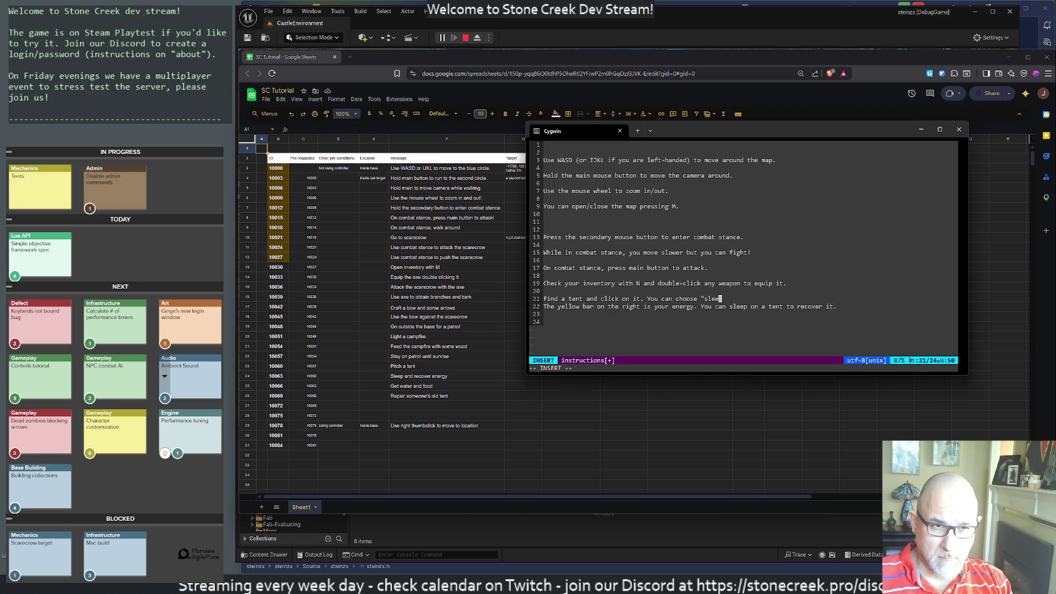
pyautogui.press('Escape')
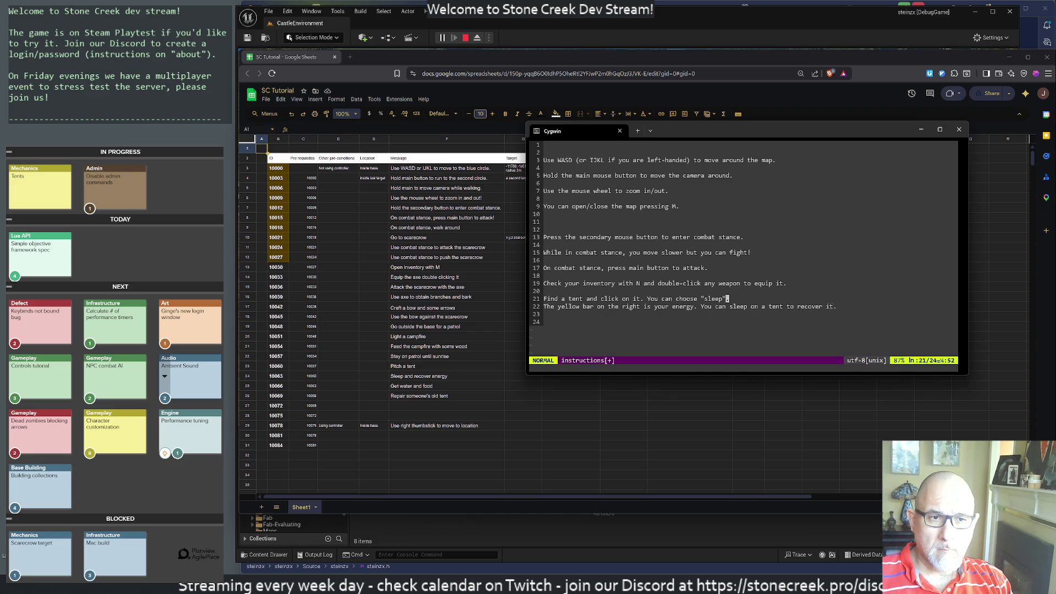
# Reword the tent sentence to end 'You can sleep there.'.
pyautogui.press('h')
pyautogui.press('h')
pyautogui.press('h')
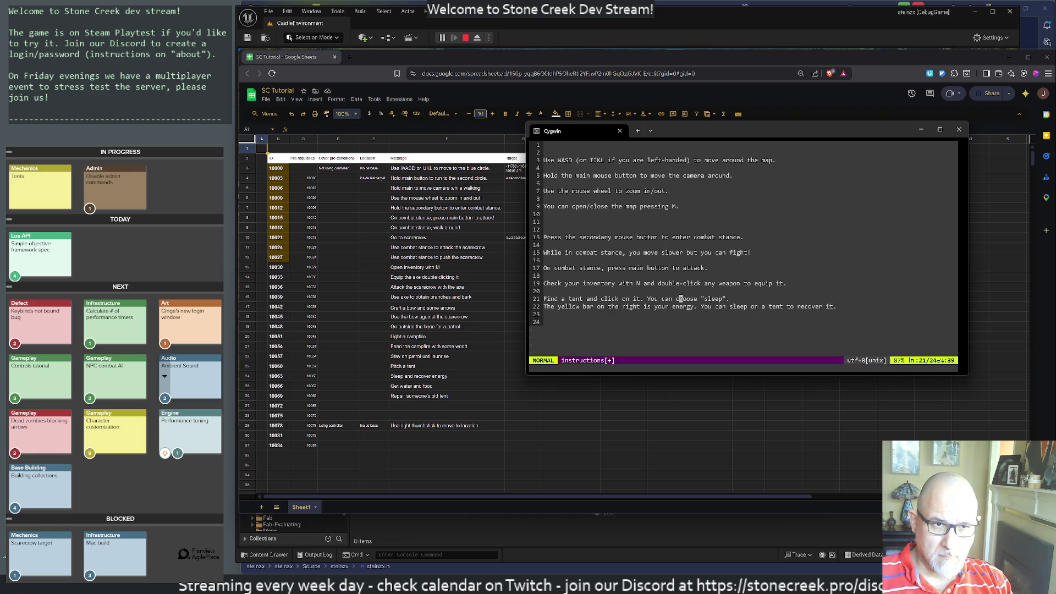
pyautogui.press('d')
pyautogui.press('w')
pyautogui.press('h')
pyautogui.press('x')
pyautogui.press('x')
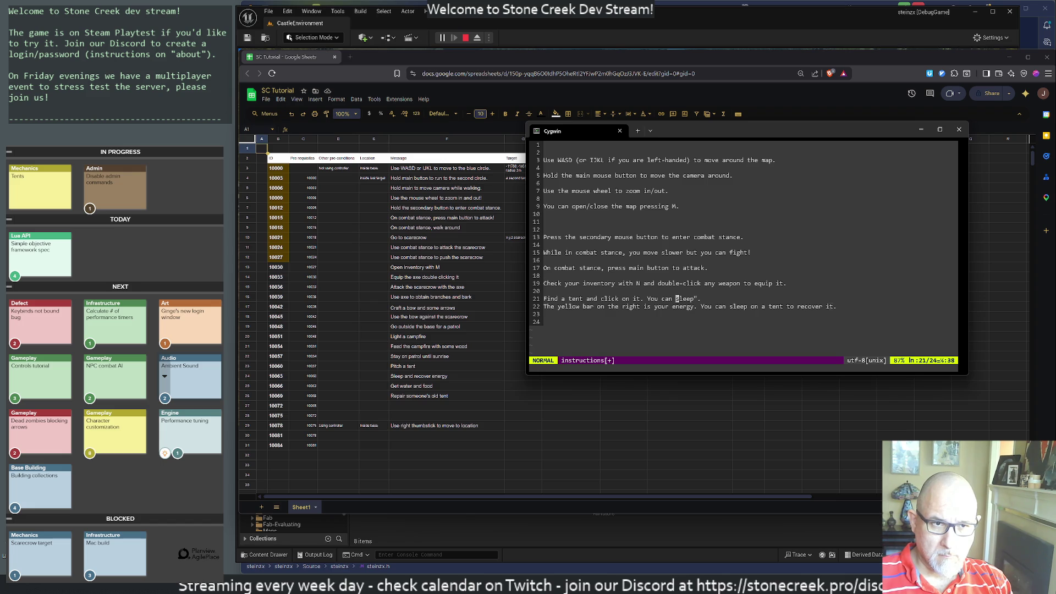
pyautogui.press('A')
pyautogui.press('BackSpace')
pyautogui.press('BackSpace')
pyautogui.write('there.')
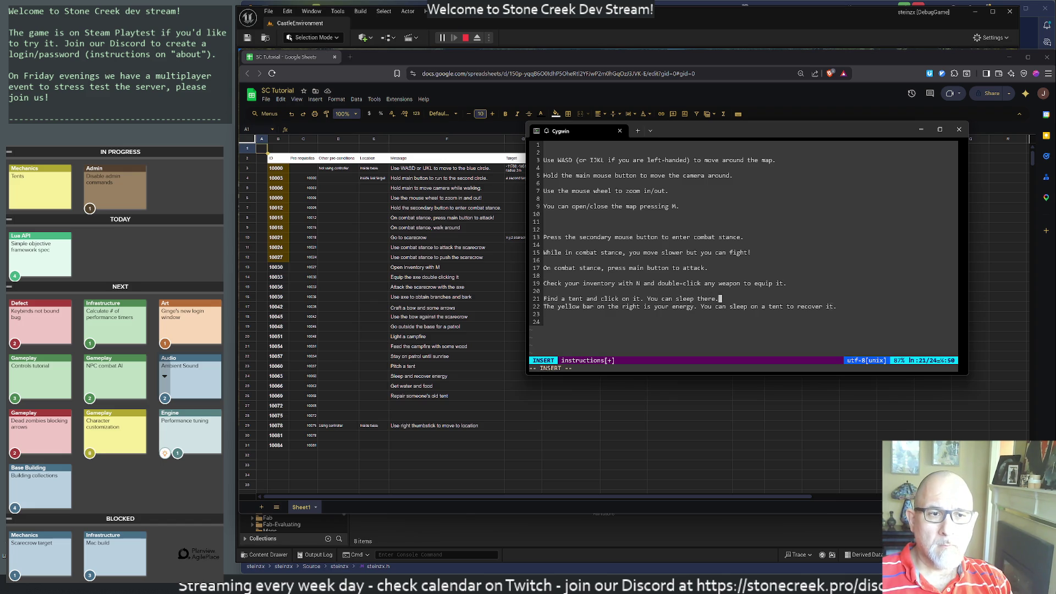
# Replace the energy line's ending with 'Sleeping recovers it.' and add a blank line after the tent sentence.
pyautogui.press('Escape')
pyautogui.press('j')
pyautogui.press('b')
pyautogui.write('D')
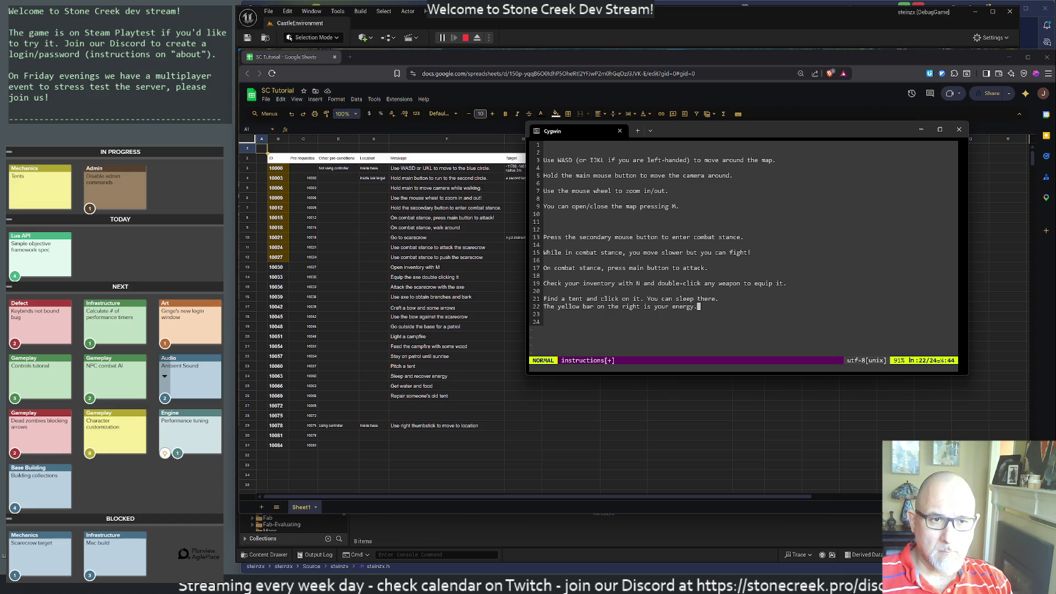
pyautogui.write('A Sleeping re')
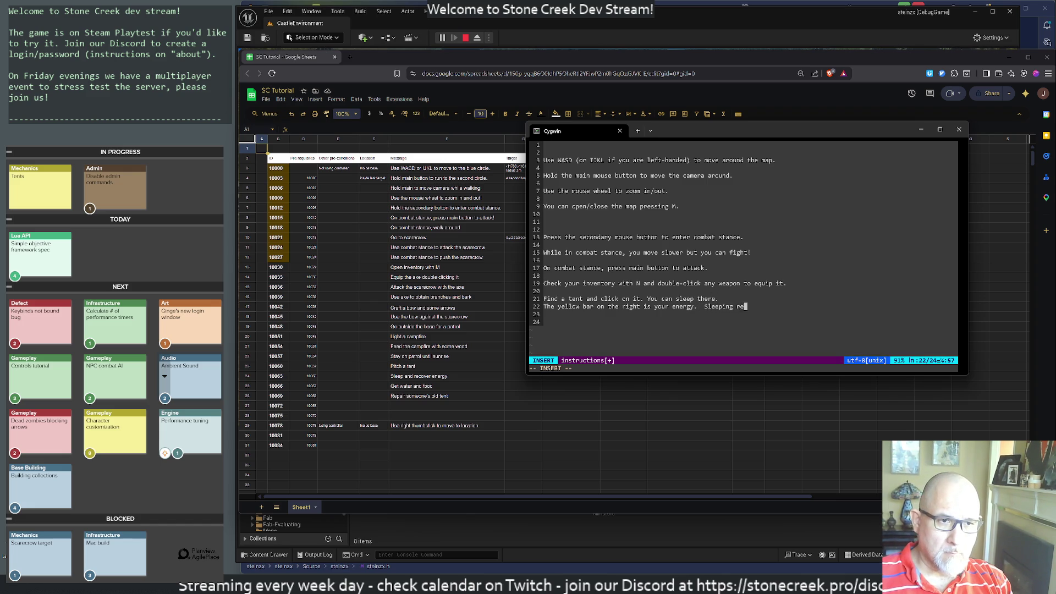
pyautogui.write('covers it.')
pyautogui.press('Escape')
pyautogui.press('k')
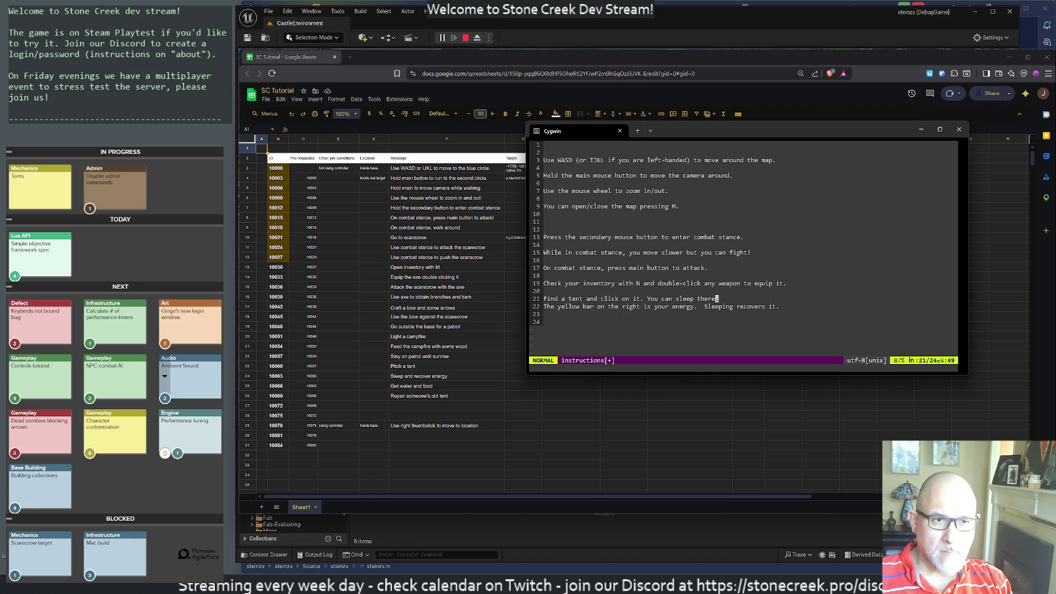
pyautogui.press('o')
pyautogui.press('Escape')
pyautogui.press('G')
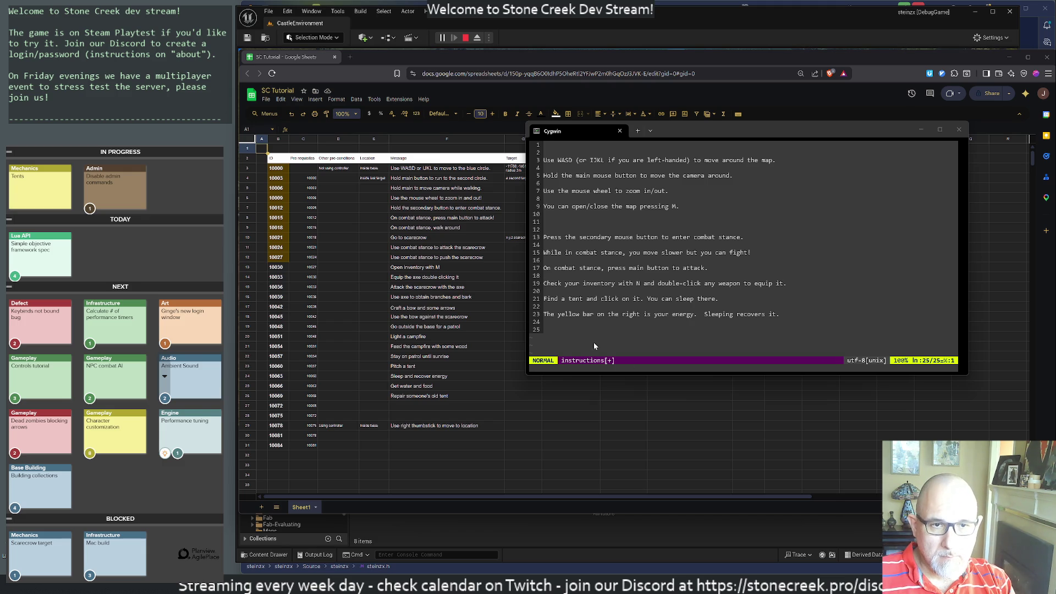
# Move the Sleeping sentence onto its own line and append 'High energy, easier fights!' to the energy line.
pyautogui.click(603, 325)
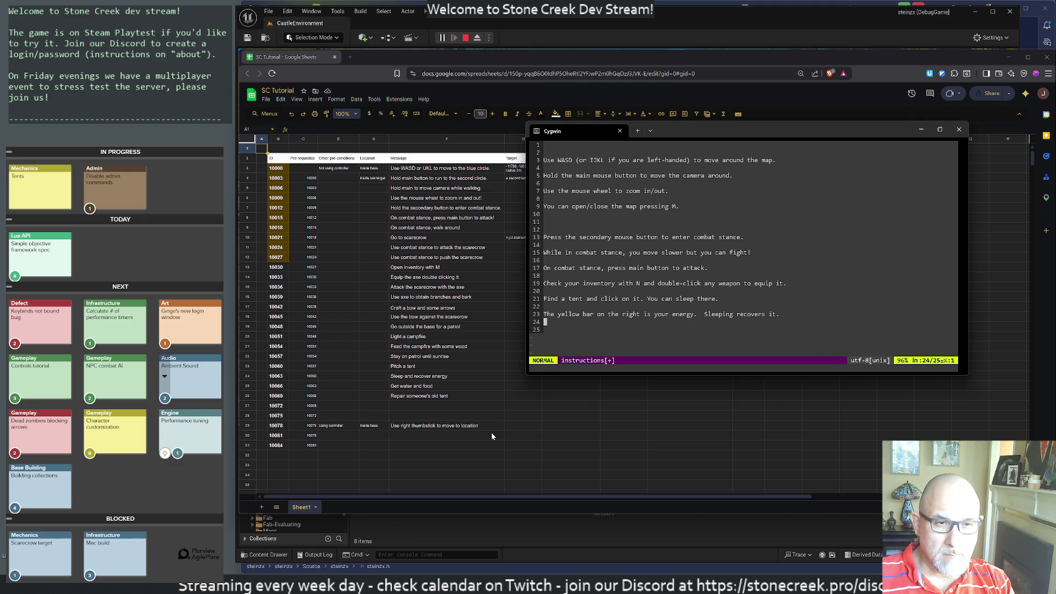
pyautogui.press('k')
pyautogui.press('w')
pyautogui.press('w')
pyautogui.press('w')
pyautogui.press('w')
pyautogui.press('w')
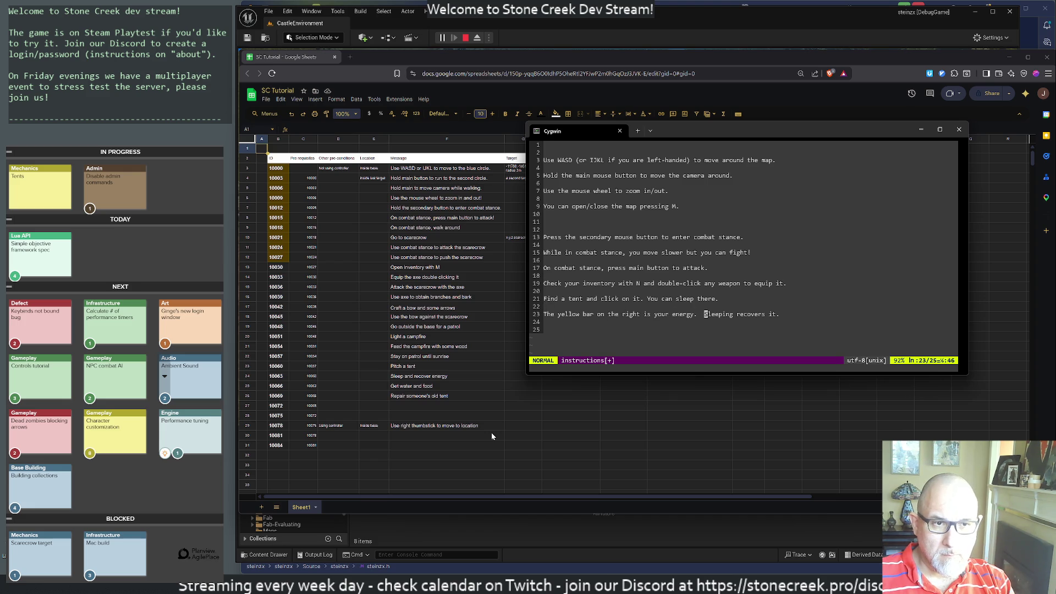
pyautogui.press('i')
pyautogui.press('BackSpace')
pyautogui.press('Return')
pyautogui.press('Return')
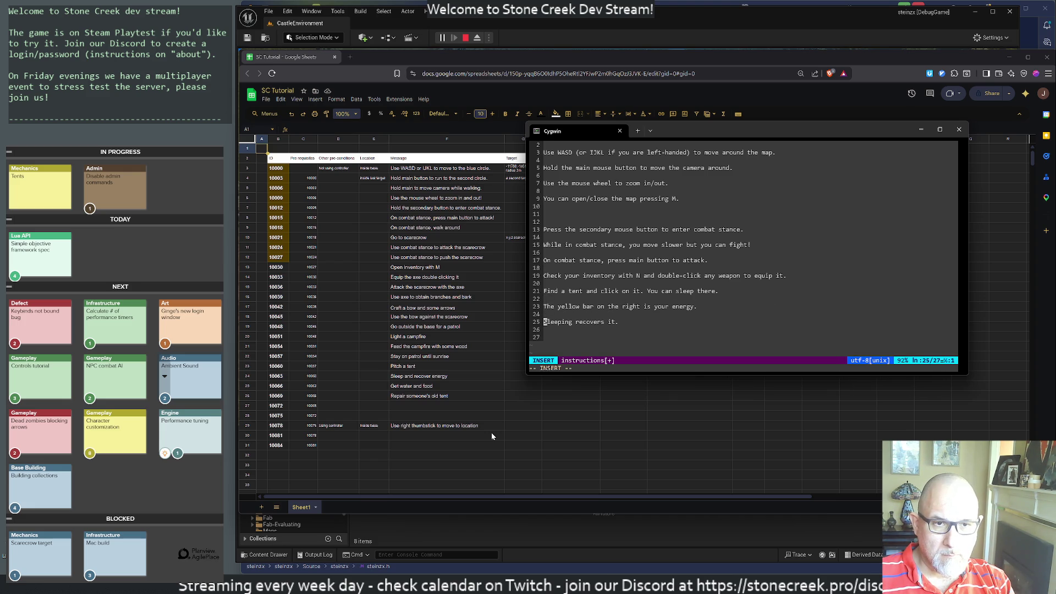
pyautogui.press('Up')
pyautogui.press('Up')
pyautogui.press('End')
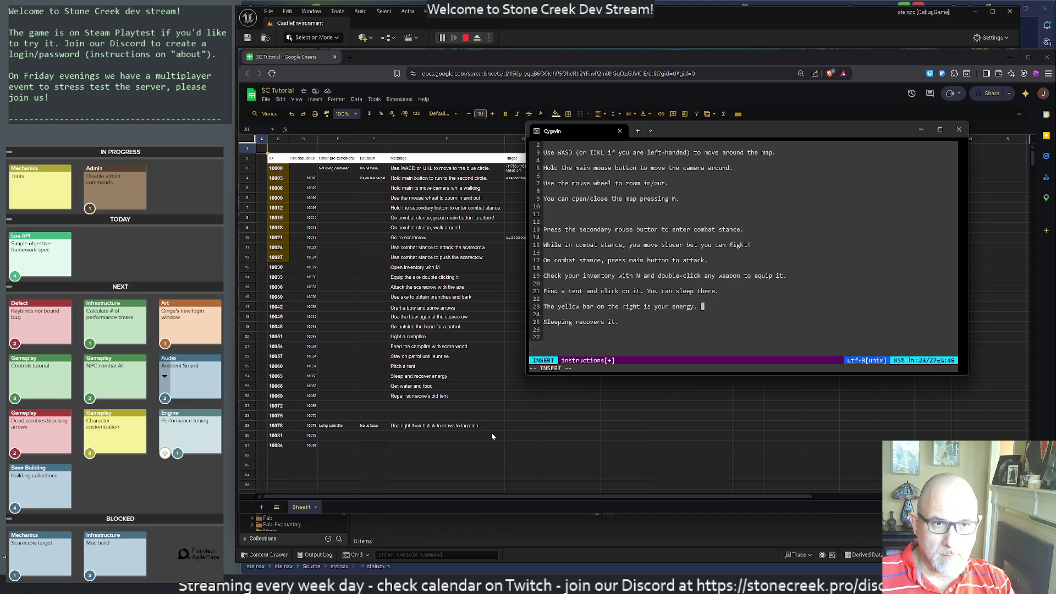
pyautogui.write('High ')
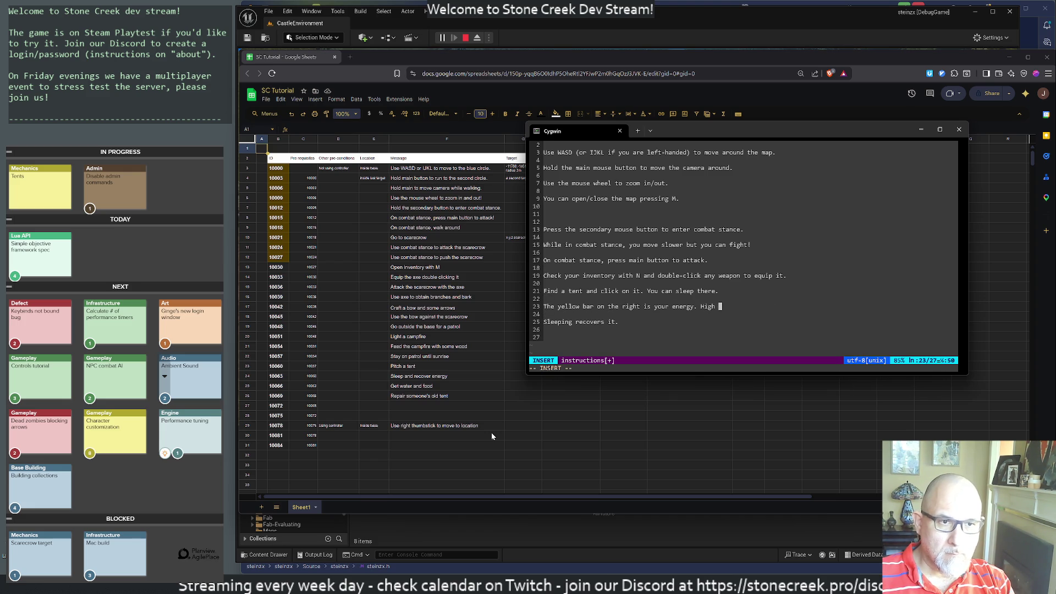
pyautogui.write('energy, easier ')
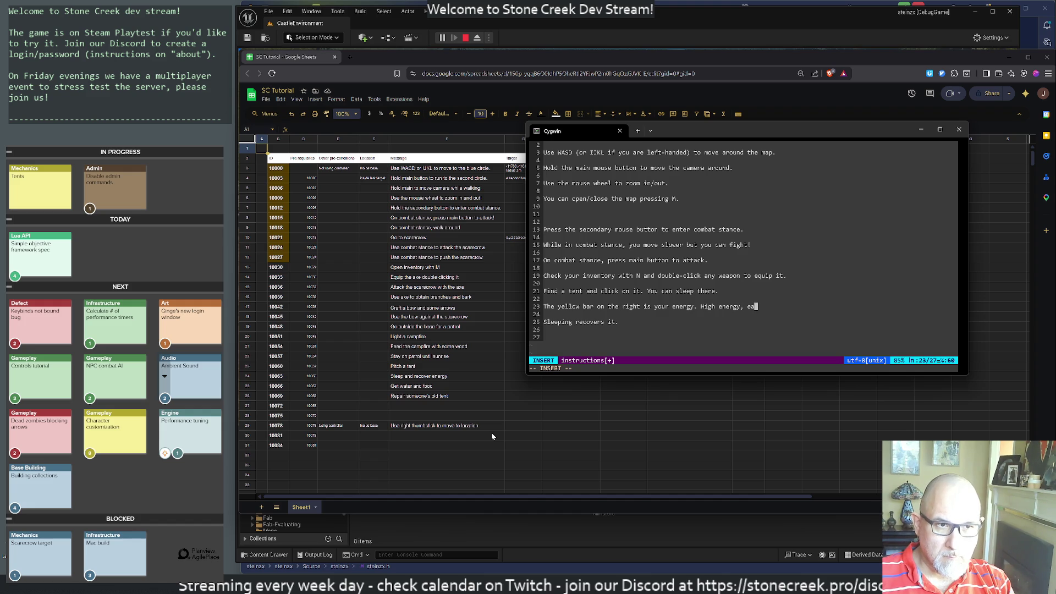
pyautogui.write('fights!')
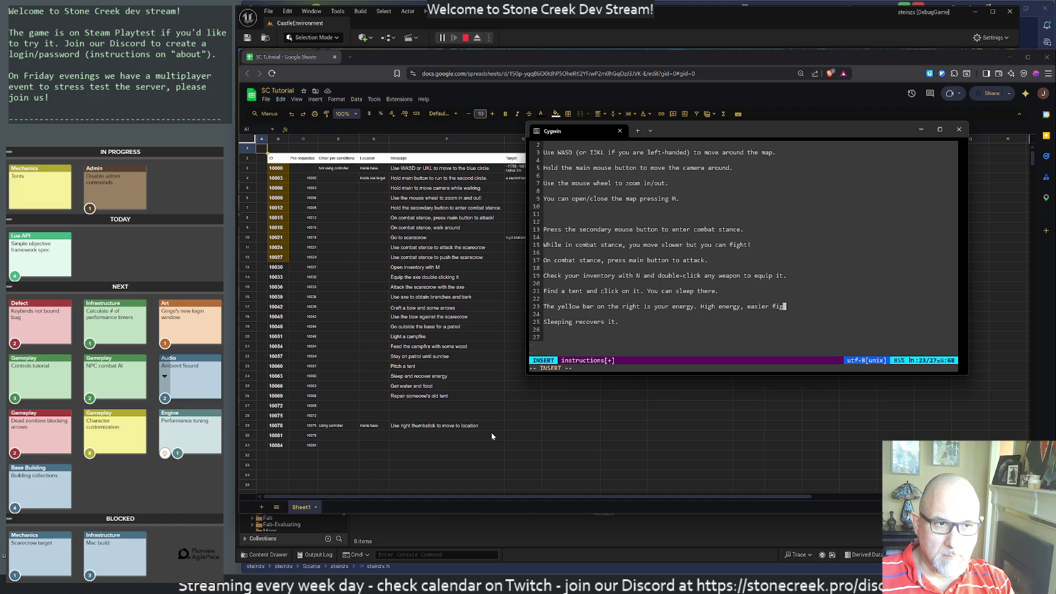
pyautogui.press('Escape')
pyautogui.press('j')
pyautogui.press('j')
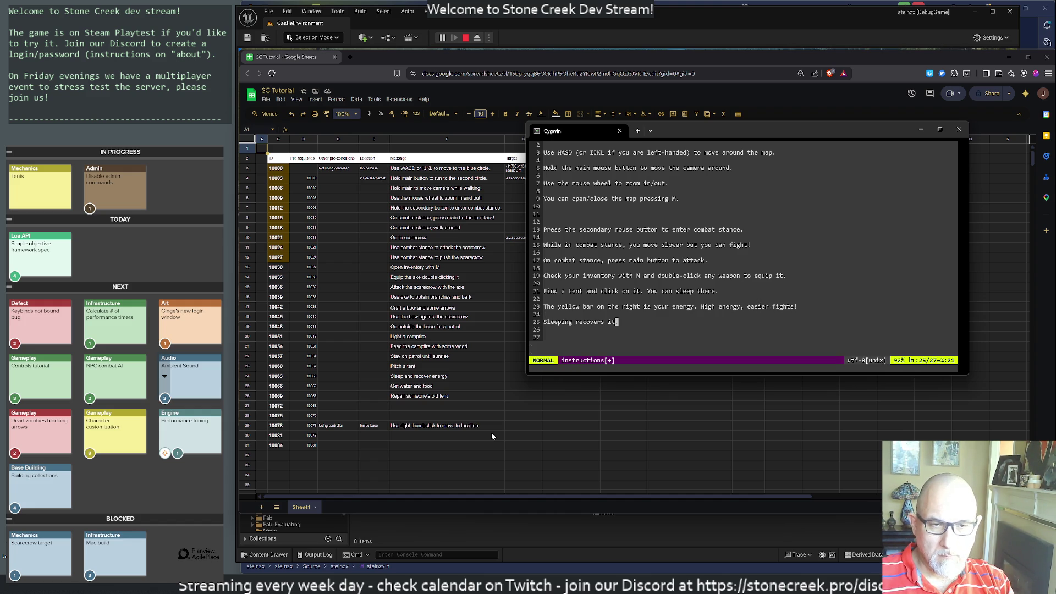
# Rewrite line 25 as 'Sleeping on a tent will recover your energy.' and delete the leftover 'recovers it.' line.
pyautogui.press('w')
pyautogui.press('w')
pyautogui.write('bion a tent ca')
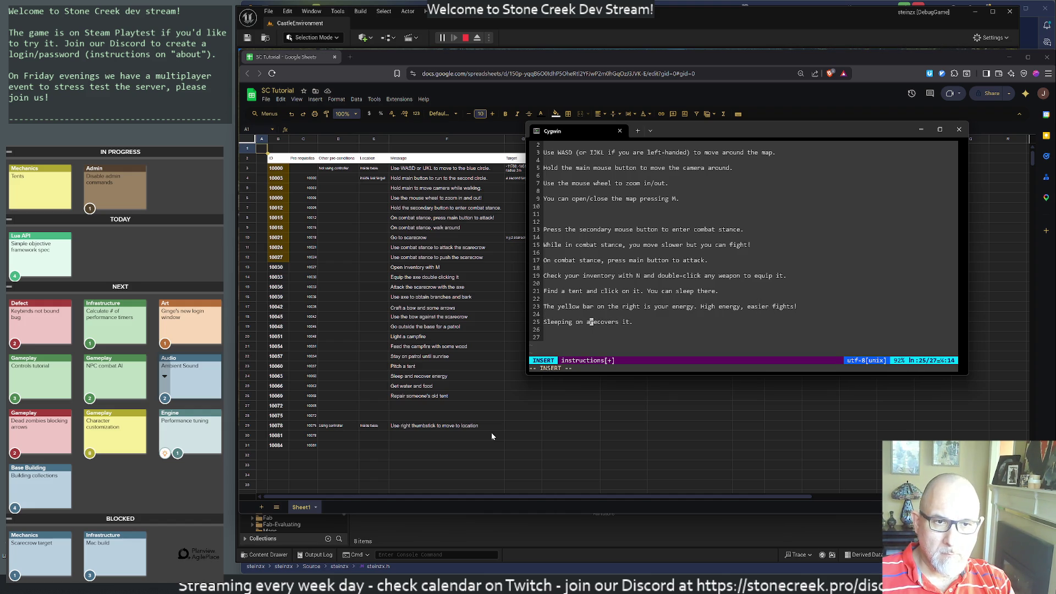
pyautogui.write('n')
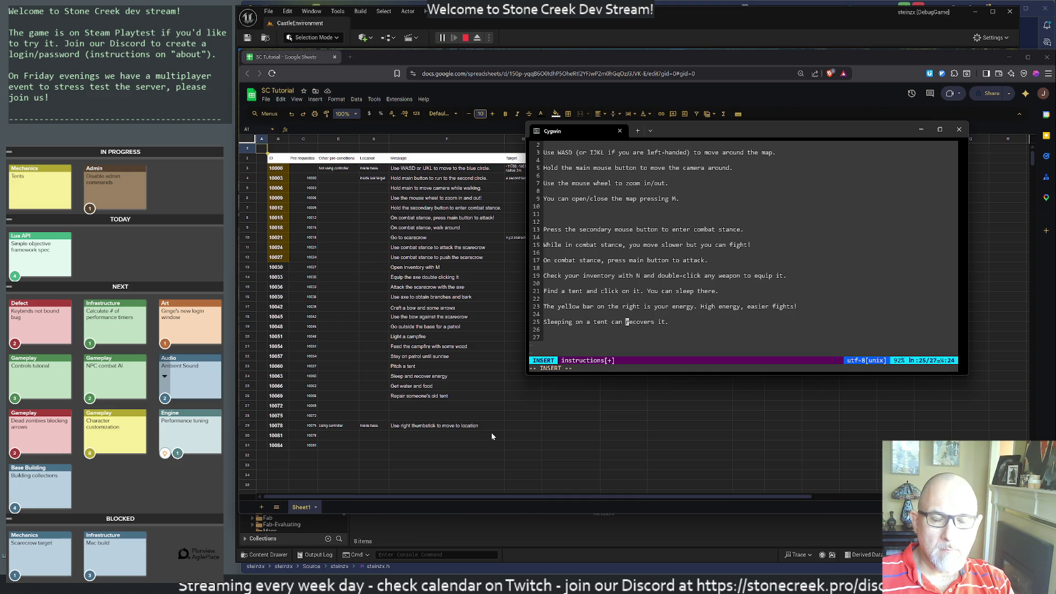
pyautogui.press('BackSpace')
pyautogui.press('BackSpace')
pyautogui.press('BackSpace')
pyautogui.write('will ')
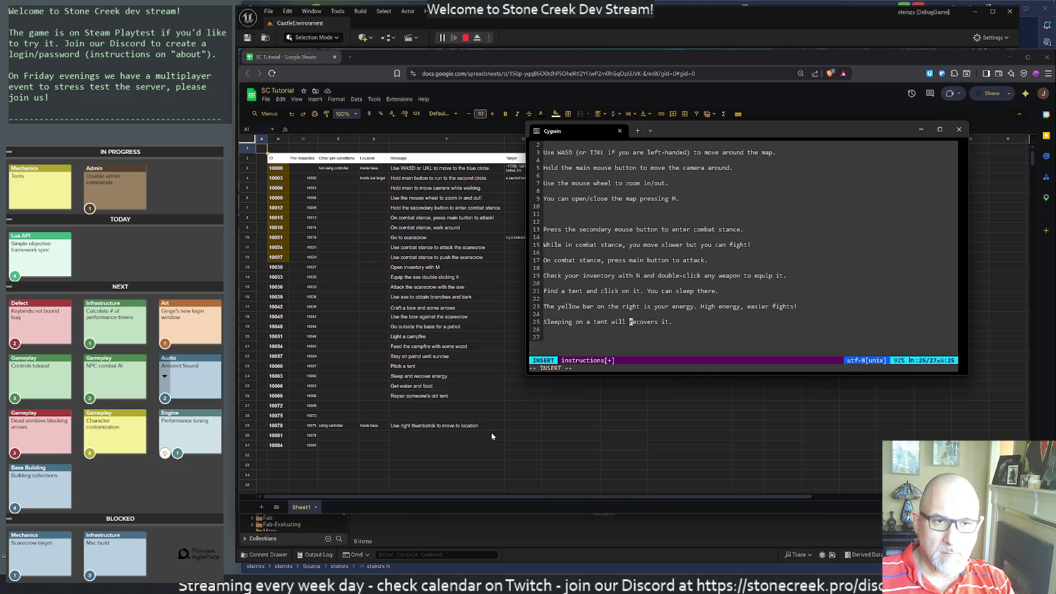
pyautogui.write('recover your')
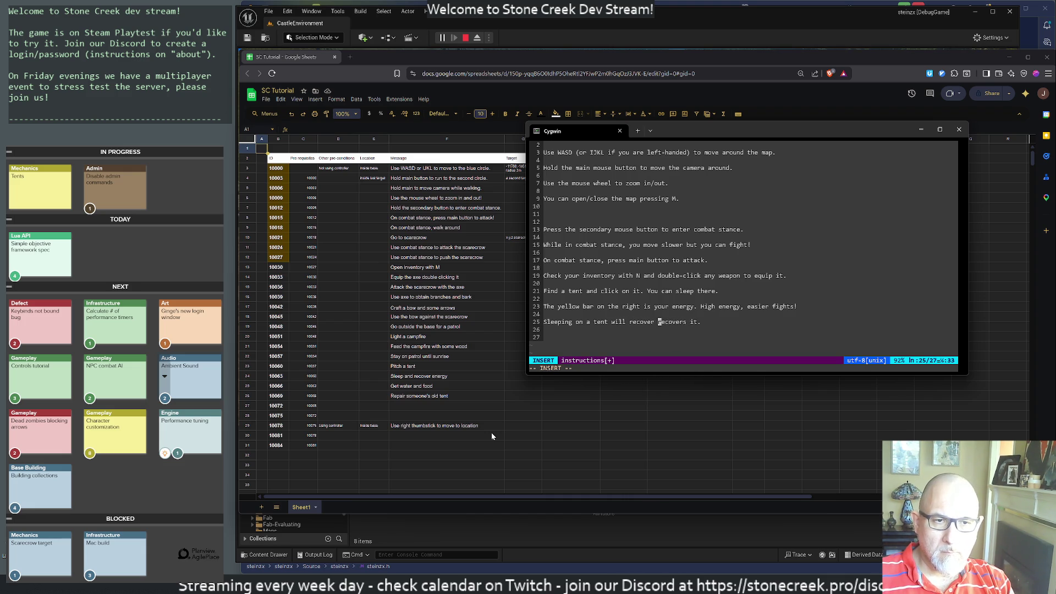
pyautogui.write(' energy.')
pyautogui.press('Return')
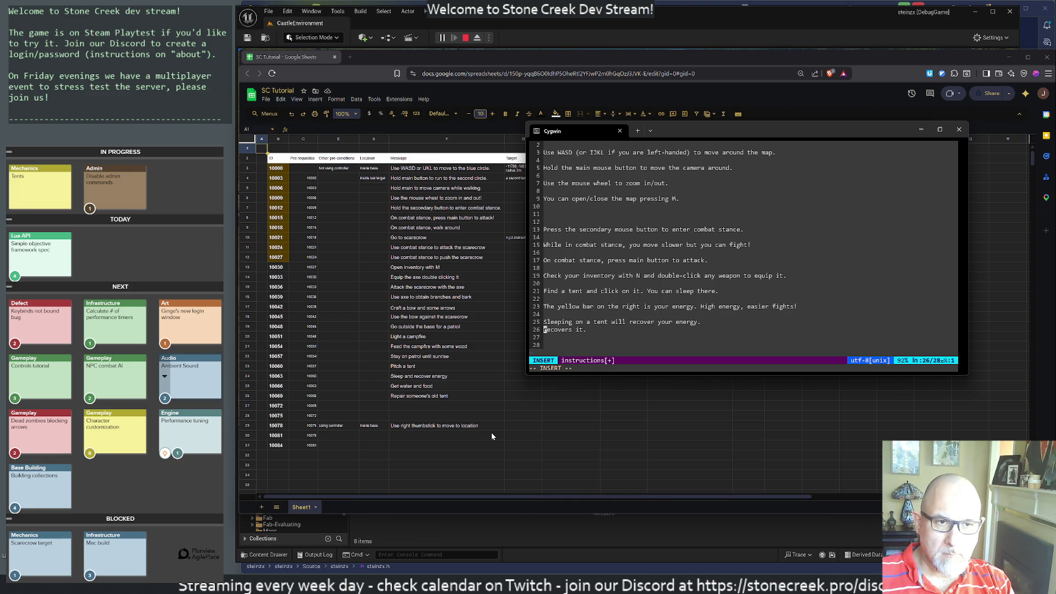
pyautogui.press('Escape')
pyautogui.press('d')
pyautogui.press('d')
pyautogui.press('o')
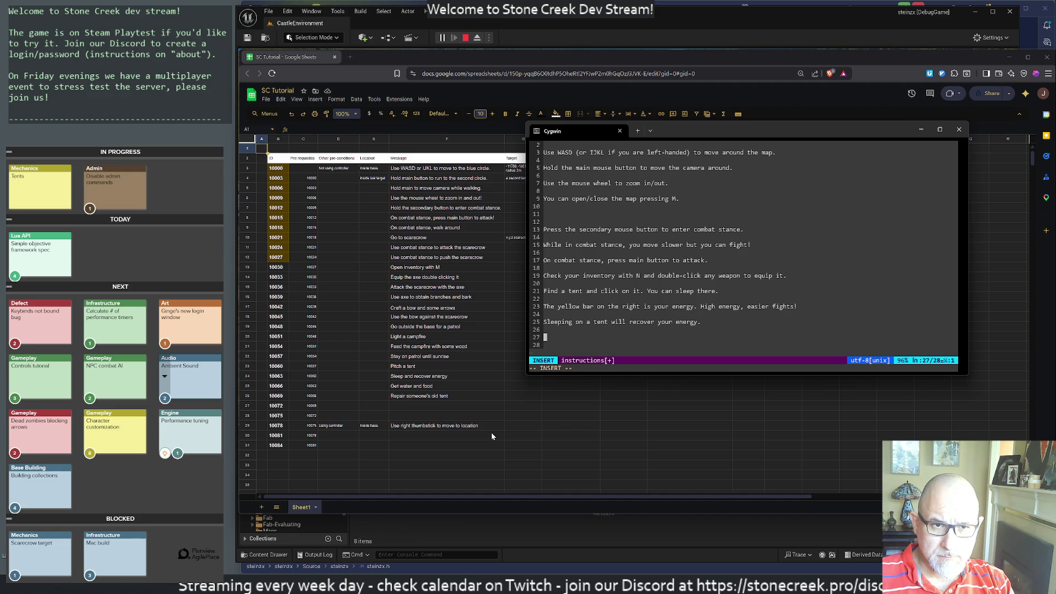
# Type 'Find a campfire and click on it.' and then delete that unfinished line.
pyautogui.write('Find a campfi')
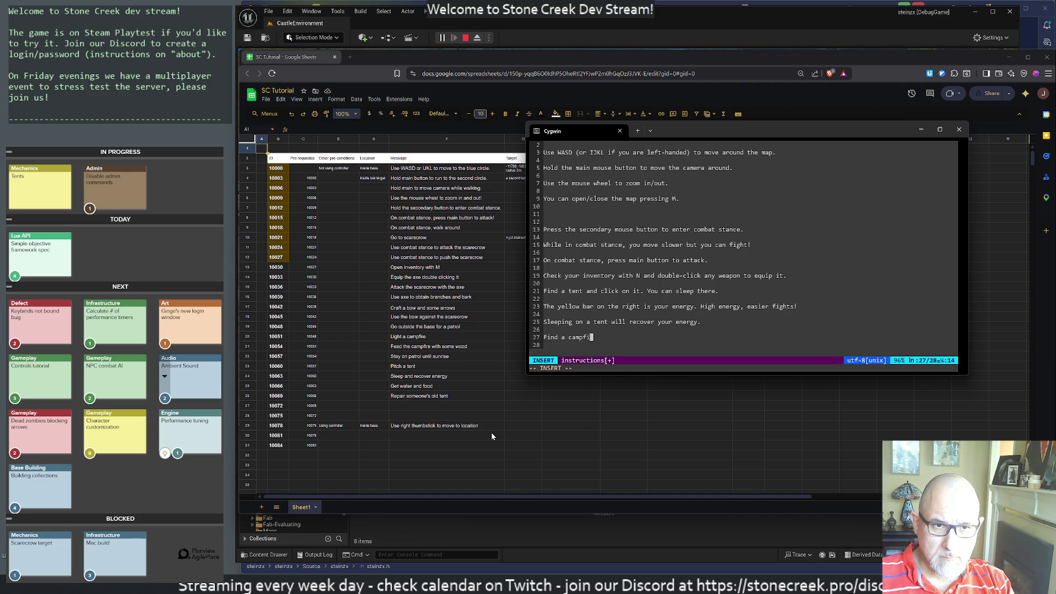
pyautogui.write('re and click on it.')
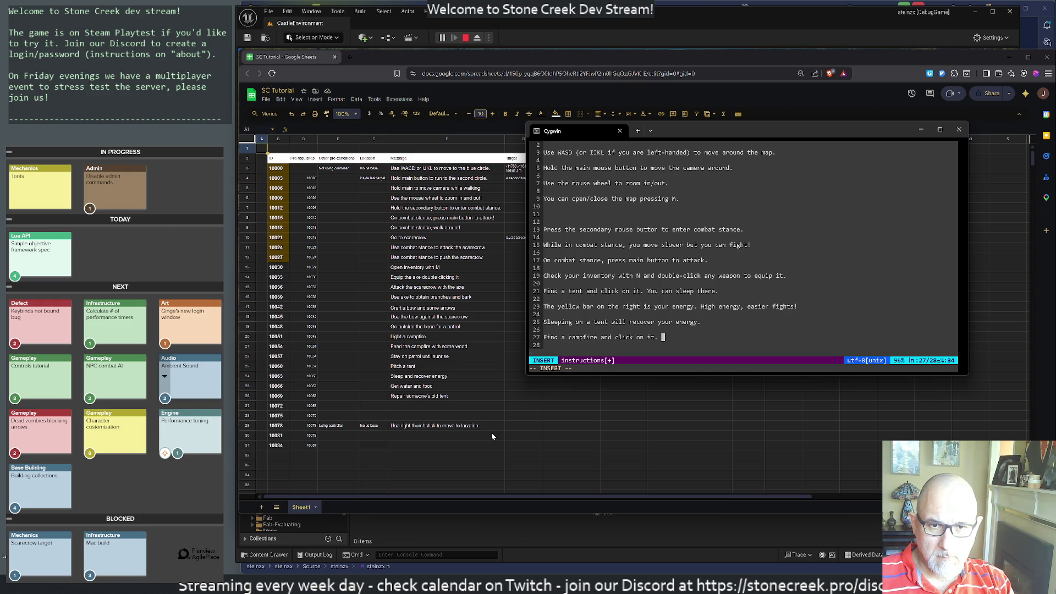
pyautogui.press('Escape')
pyautogui.press('d')
pyautogui.press('d')
pyautogui.press('d')
pyautogui.press('d')
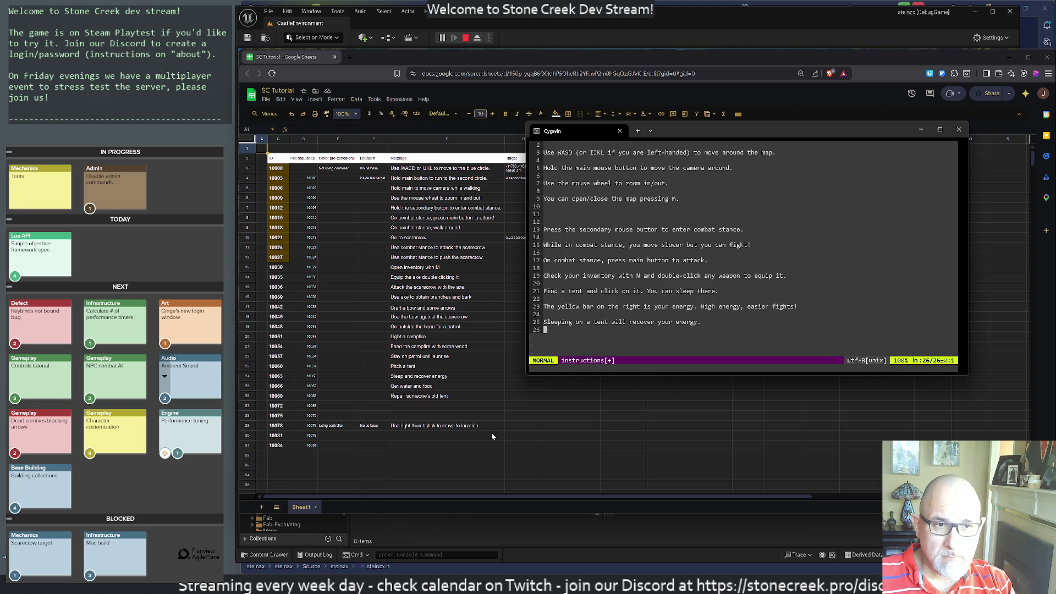
# Move 'High energy, easier fights!' to its own line and append 'Avoid fighting with low energy.'.
pyautogui.press('k')
pyautogui.press('k')
pyautogui.press('k')
pyautogui.press('w')
pyautogui.press('w')
pyautogui.press('w')
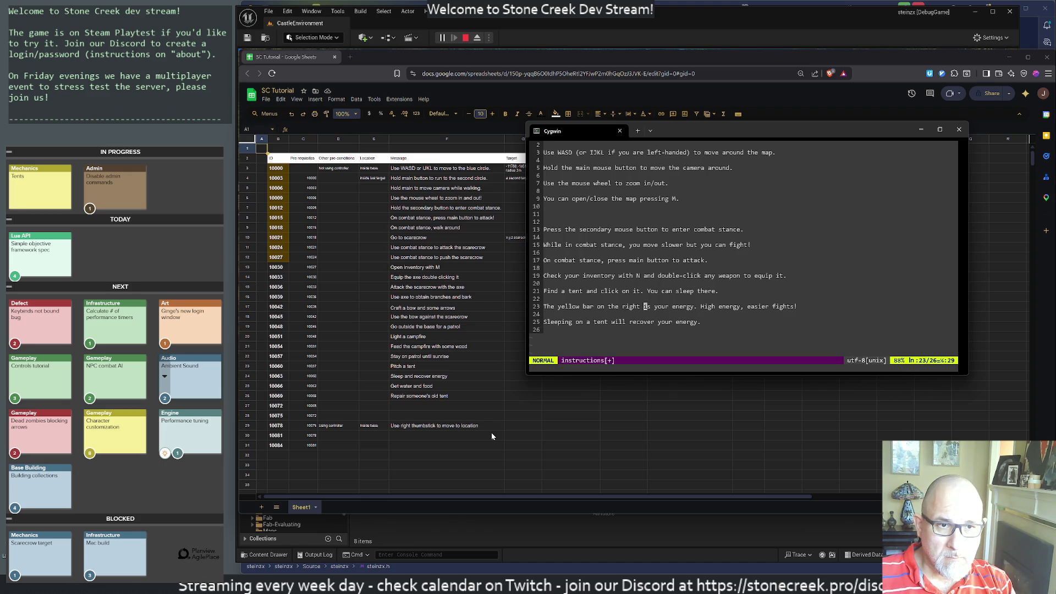
pyautogui.press('w')
pyautogui.press('w')
pyautogui.press('w')
pyautogui.press('D')
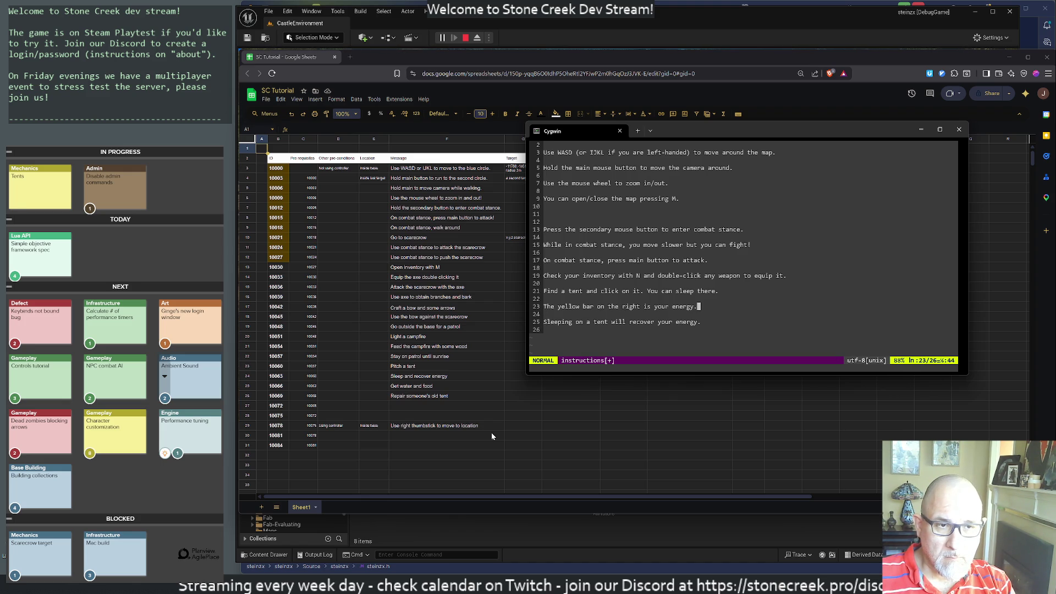
pyautogui.press('j')
pyautogui.press('j')
pyautogui.press('j')
pyautogui.press('p')
pyautogui.press('I')
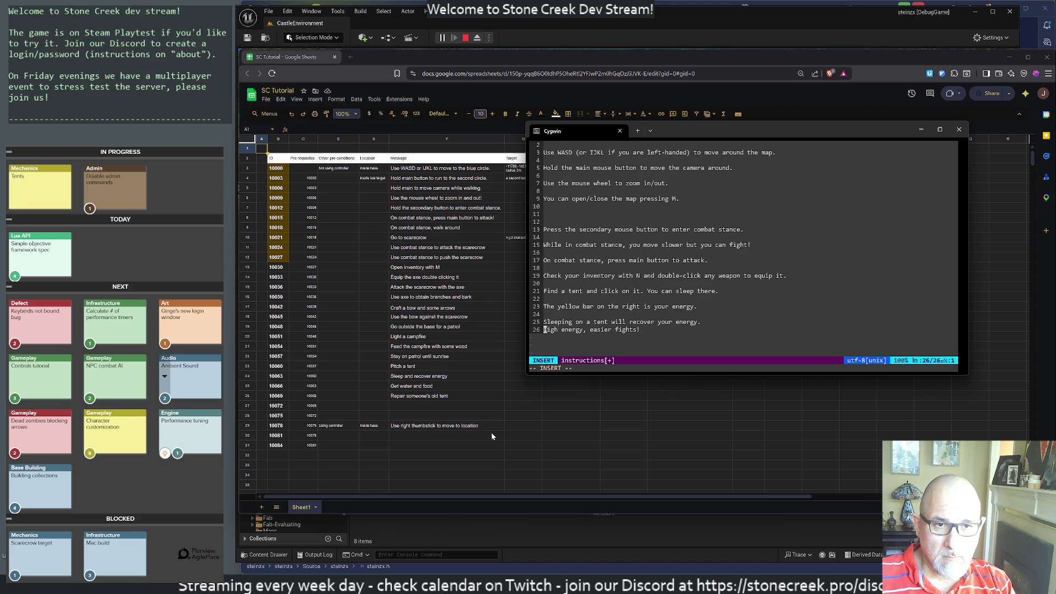
pyautogui.press('Return')
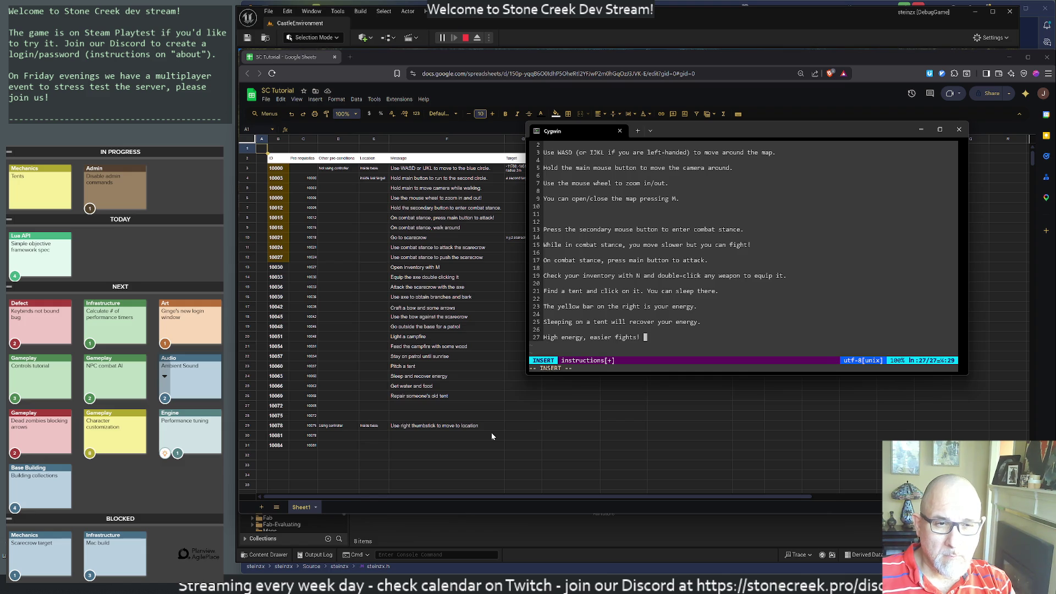
pyautogui.write('Avo')
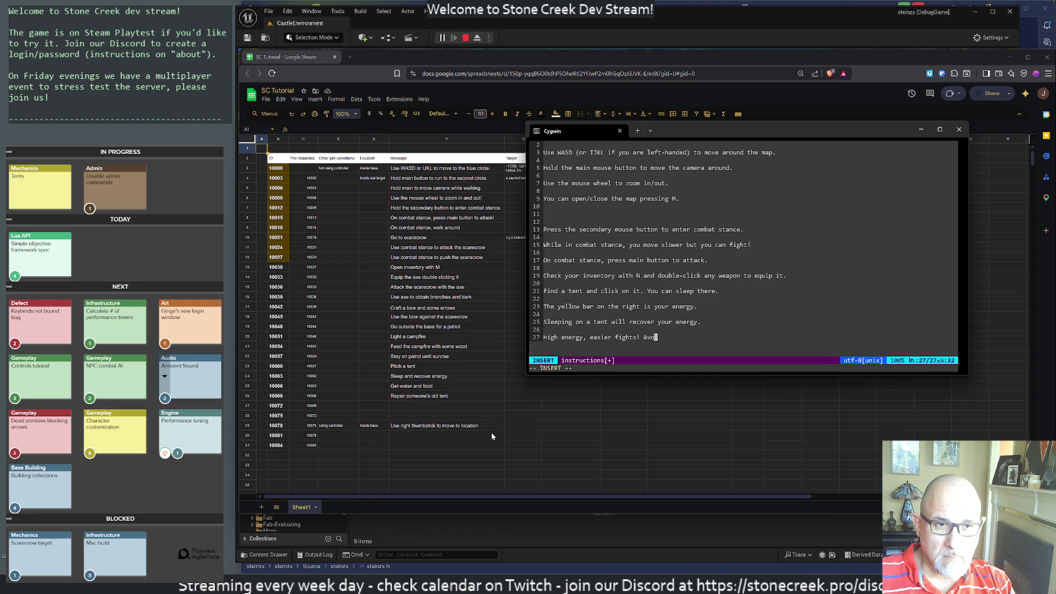
pyautogui.write('id fighting w')
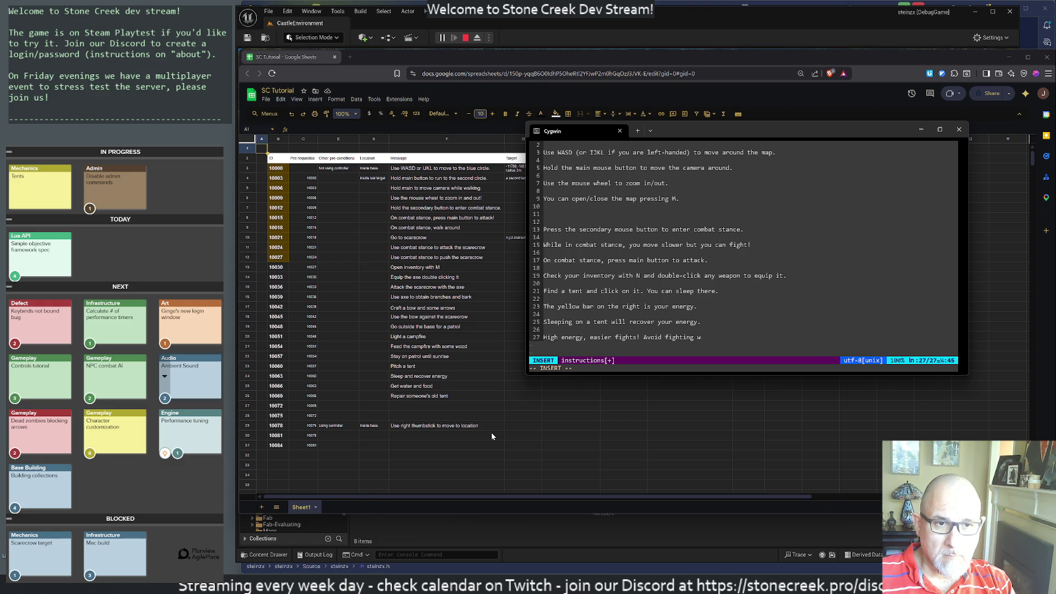
pyautogui.write('ith low energy.')
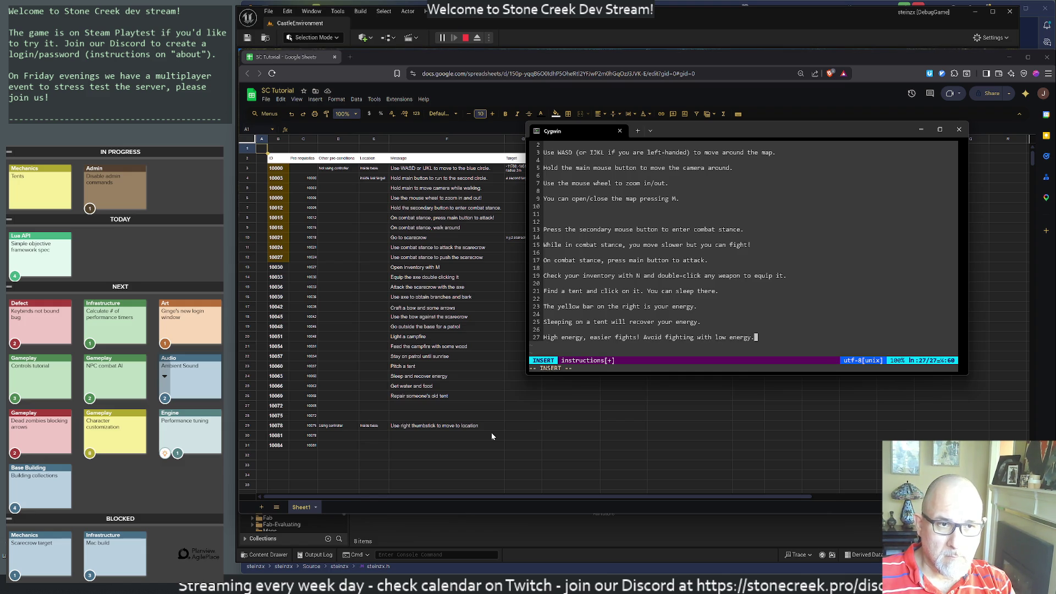
pyautogui.press('Return')
pyautogui.press('Return')
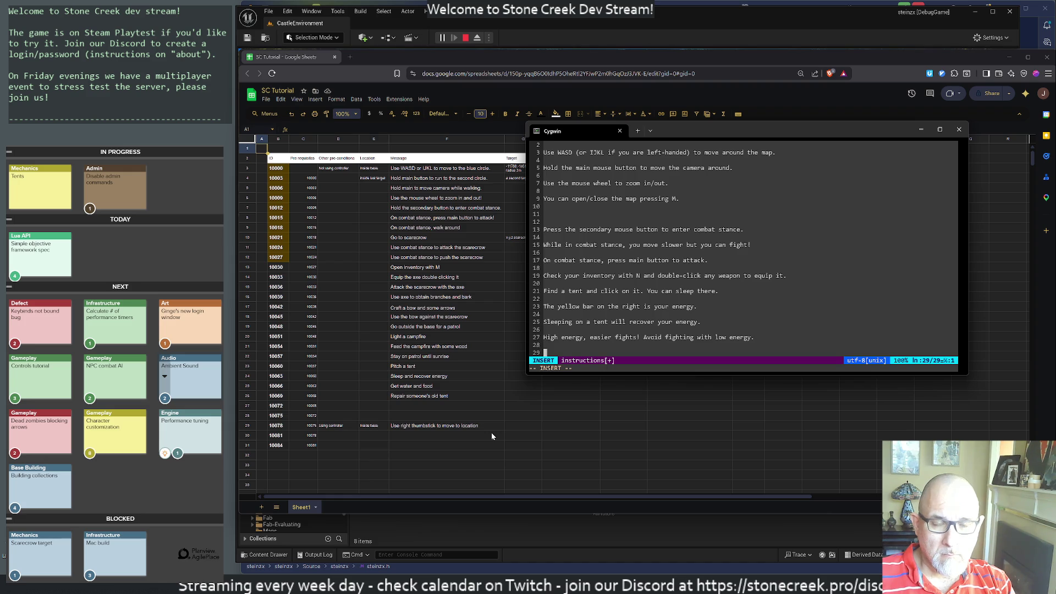
# Write the foraging tip about small shiny objects on the ground, ending 'get closer to forage it.'.
pyautogui.write('If you see a sm')
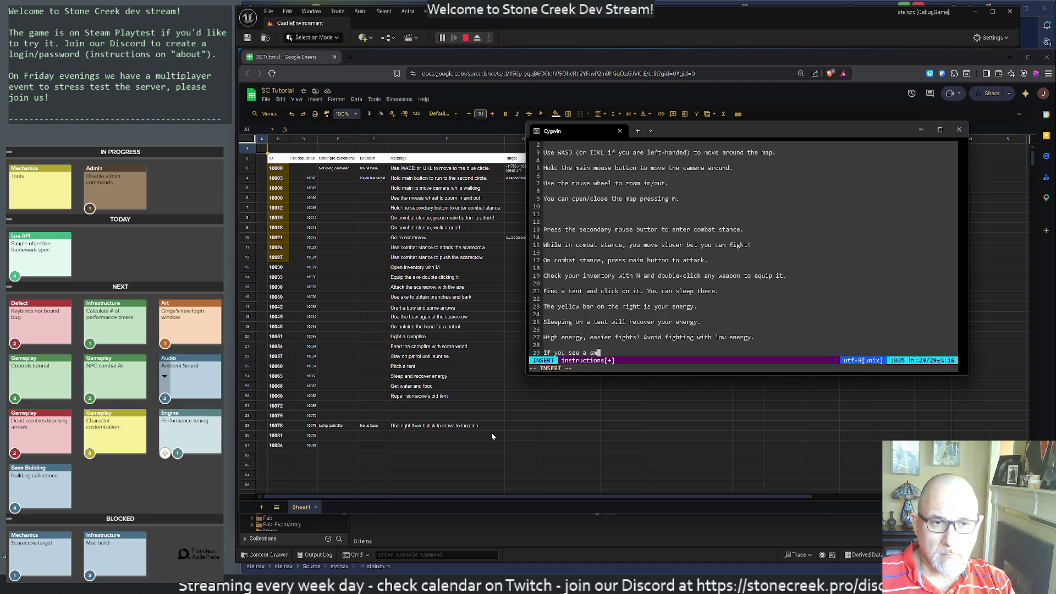
pyautogui.write('all shiny ')
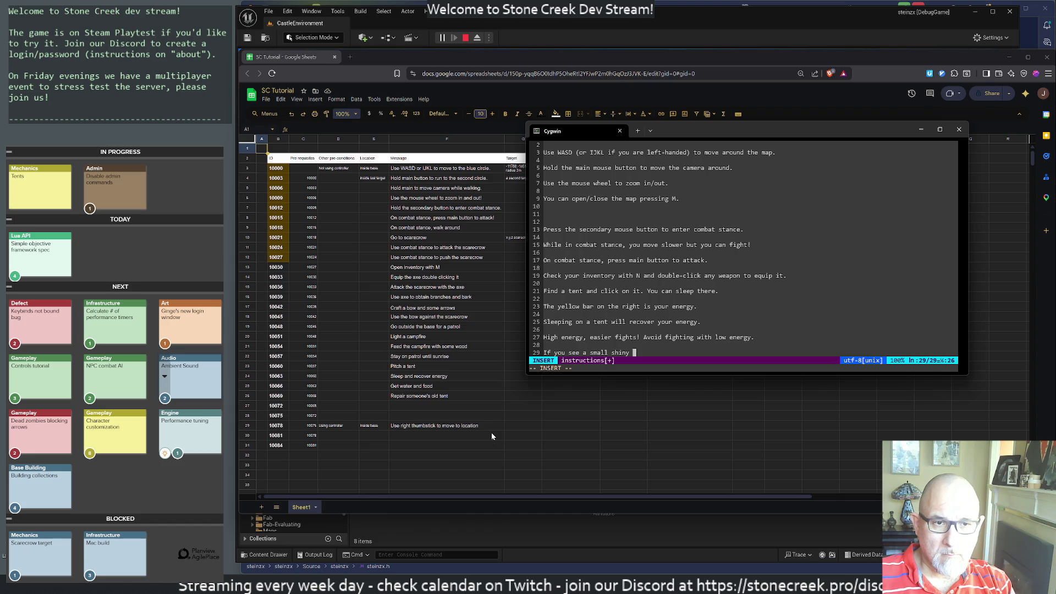
pyautogui.write('object on the ground, ')
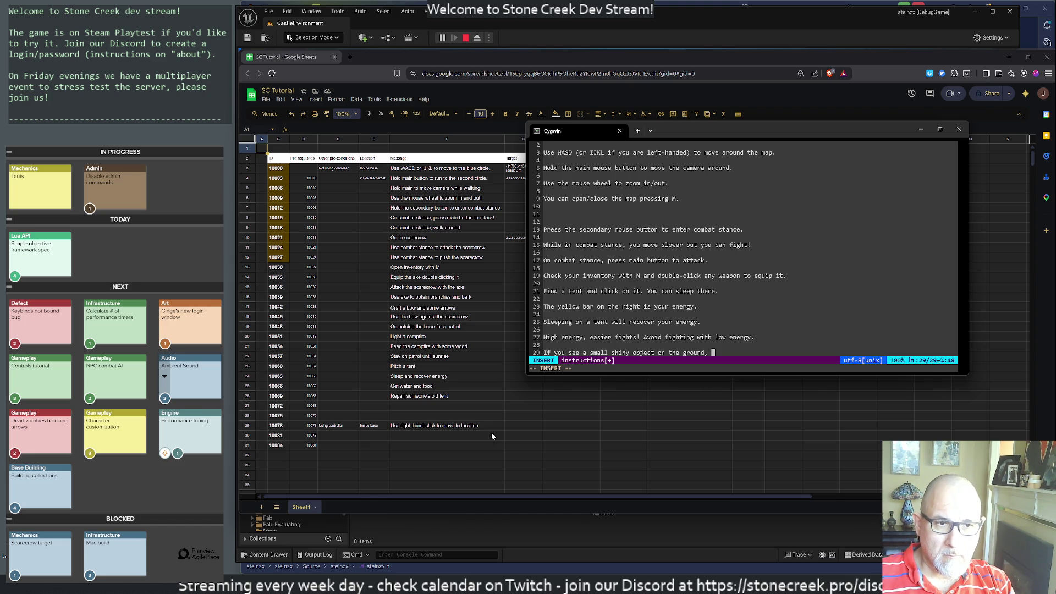
pyautogui.write('you can forage ')
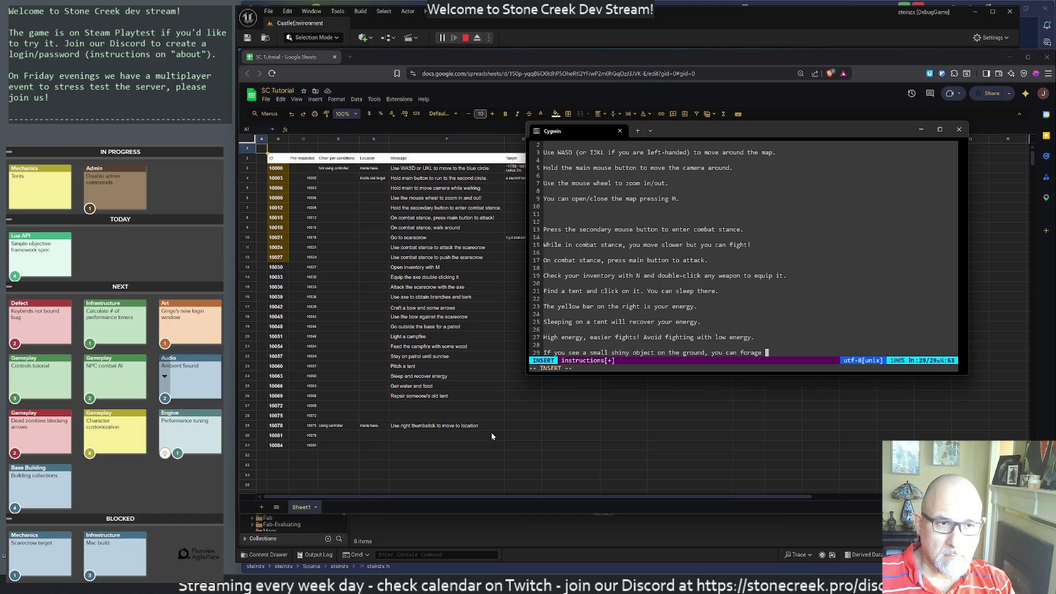
pyautogui.write('it.')
pyautogui.press('Return')
pyautogui.press('Return')
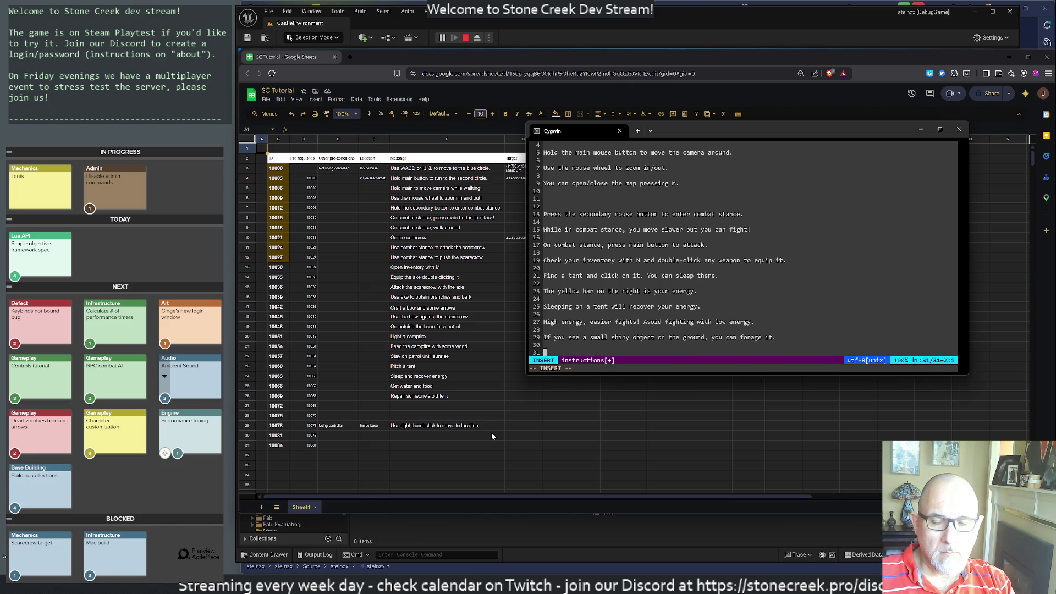
pyautogui.press('BackSpace')
pyautogui.press('BackSpace')
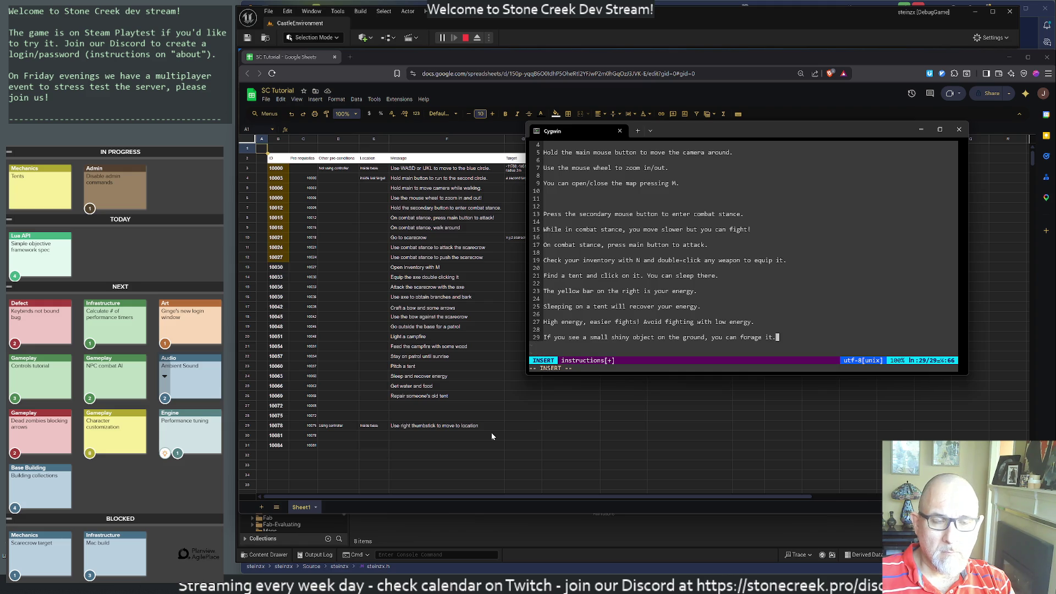
pyautogui.press('BackSpace')
pyautogui.write('pressing')
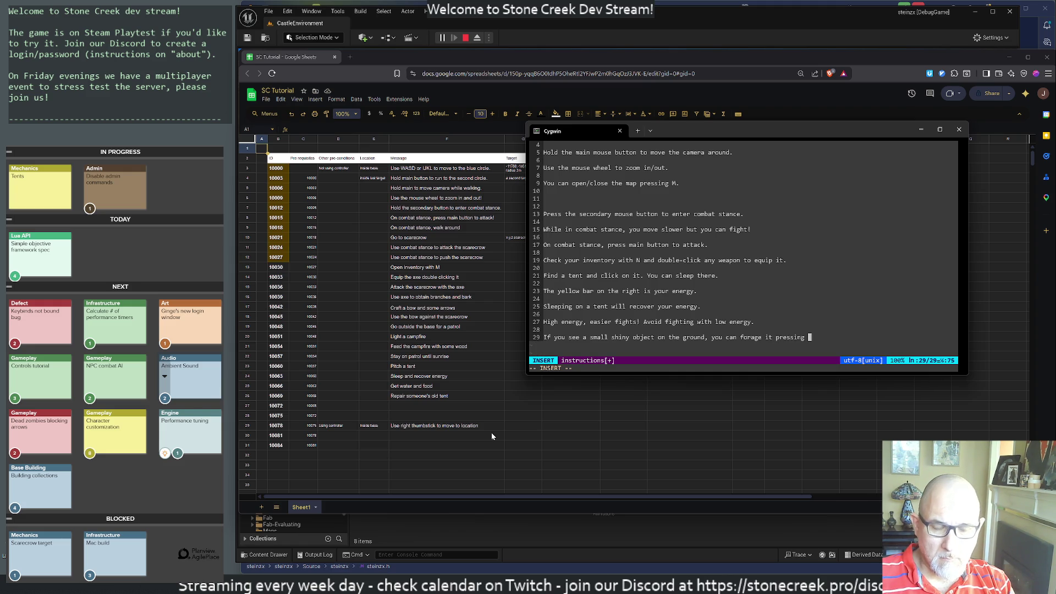
pyautogui.press('BackSpace')
pyautogui.press('BackSpace')
pyautogui.press('BackSpace')
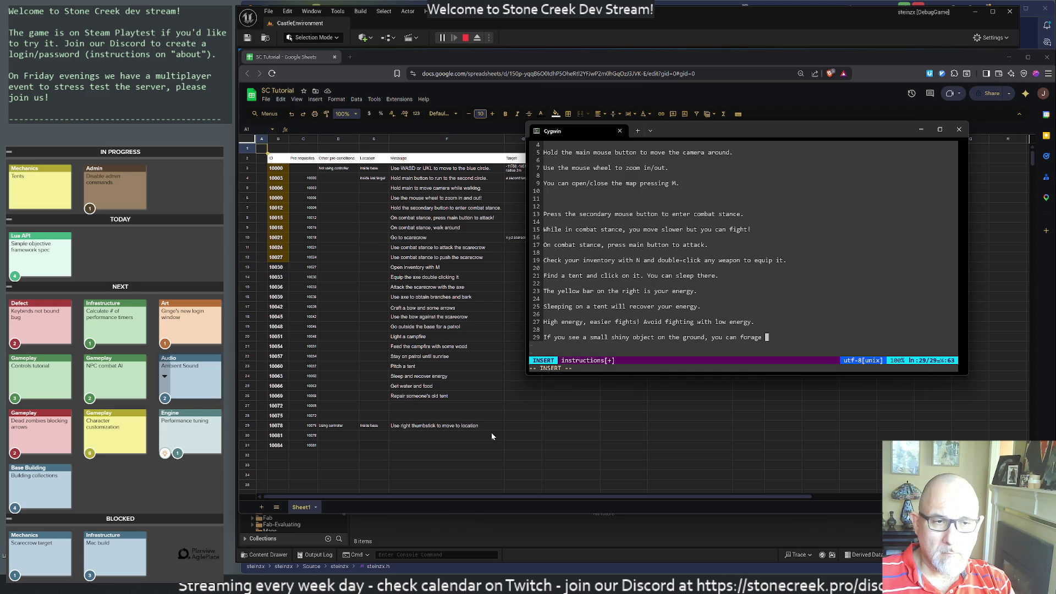
pyautogui.press('BackSpace')
pyautogui.press('BackSpace')
pyautogui.press('BackSpace')
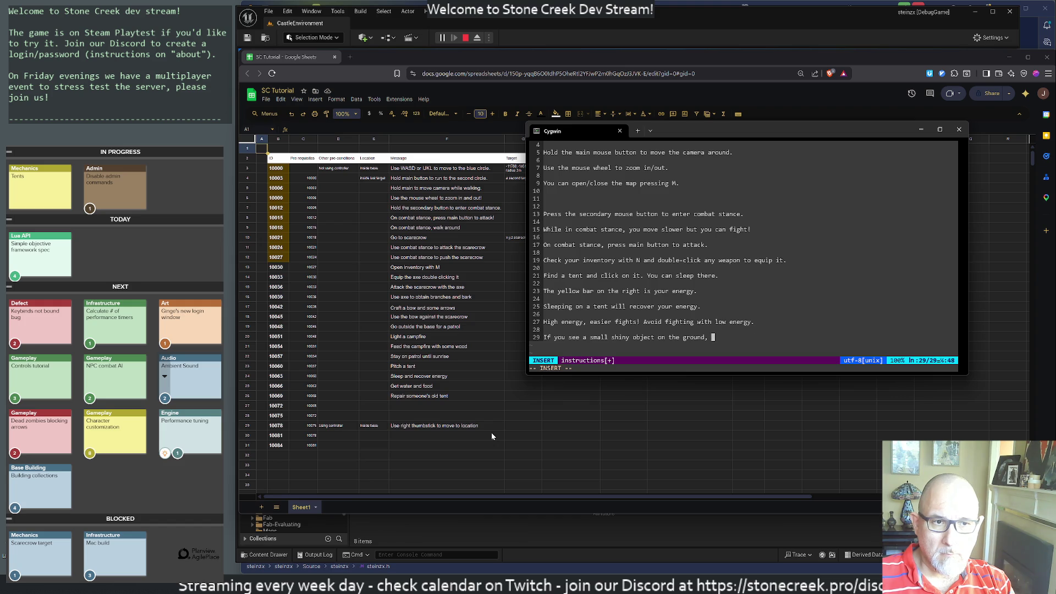
pyautogui.write('get closer to fo')
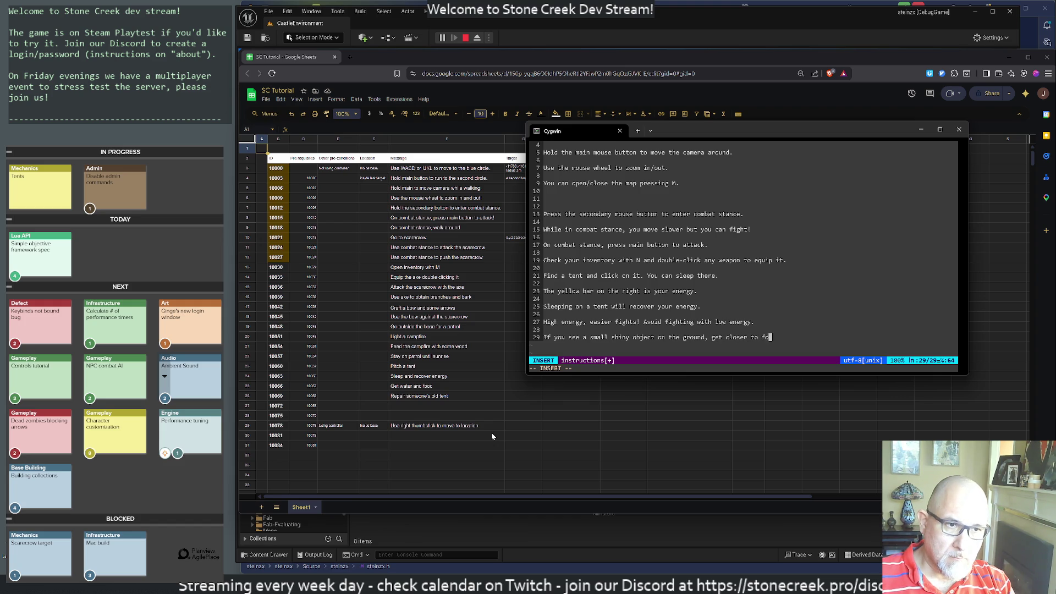
pyautogui.write('rage it.')
pyautogui.press('Return')
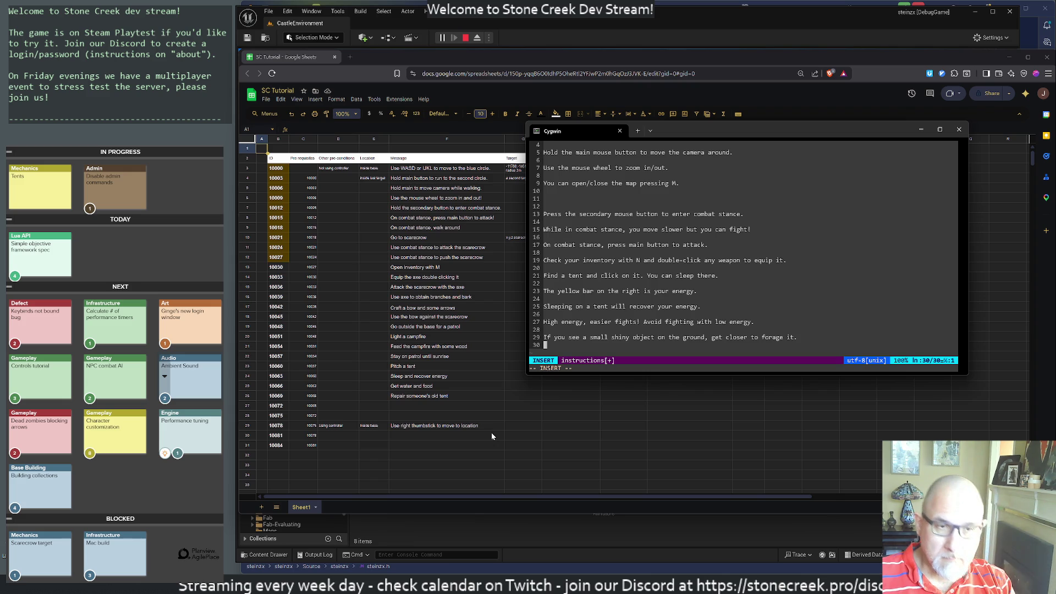
# Add the line 'You can craft things pressing the C key.' with a new line below.
pyautogui.press('Return')
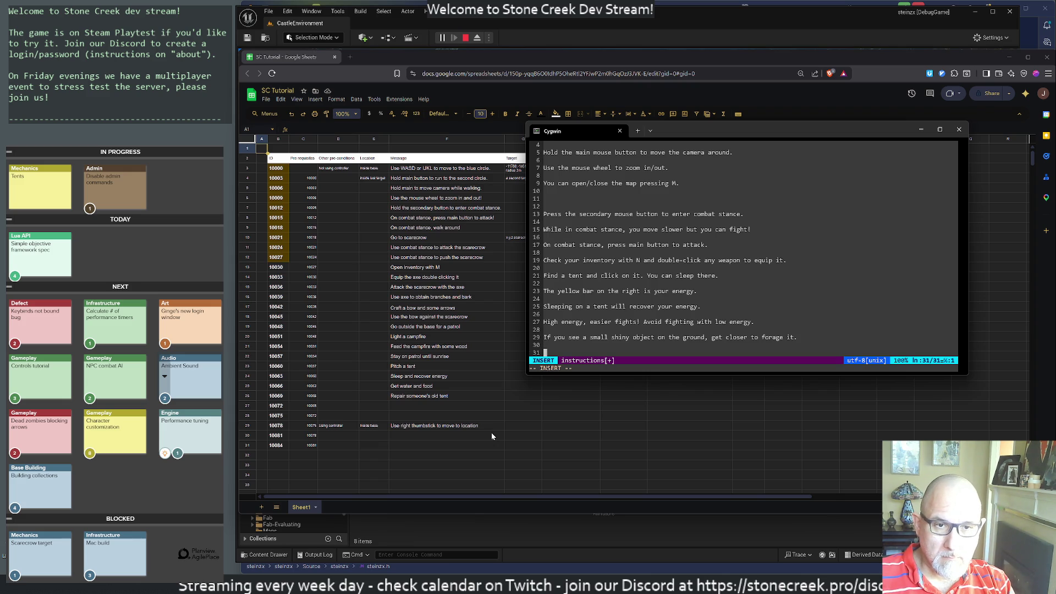
pyautogui.write('You can ')
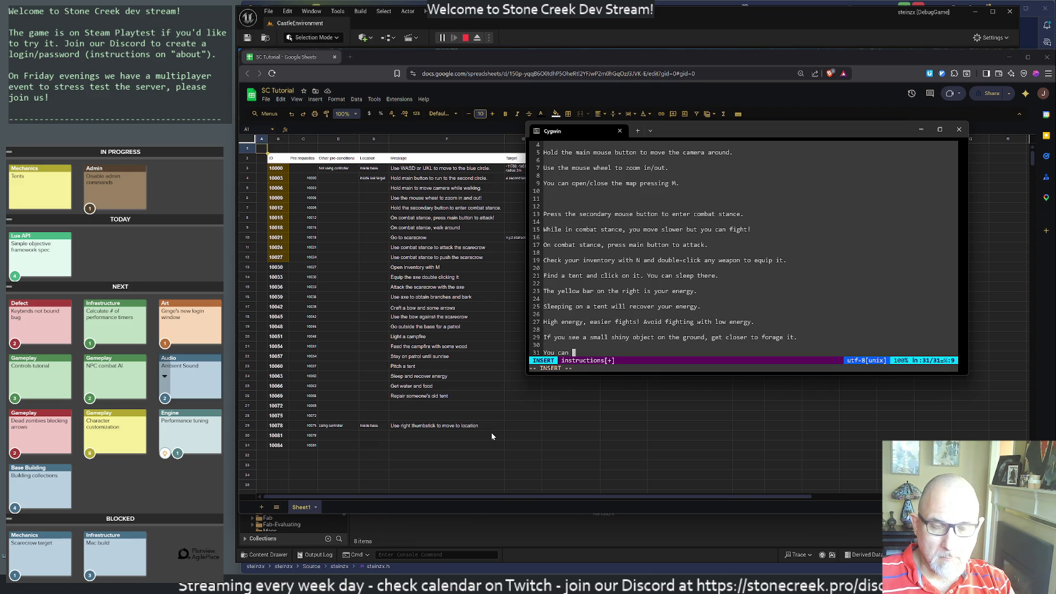
pyautogui.write('c')
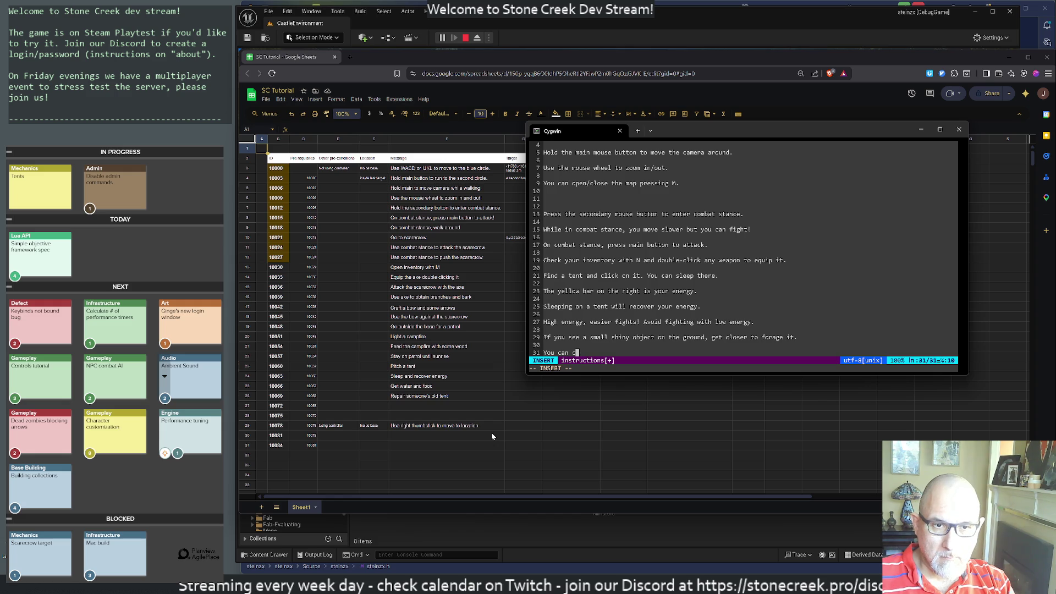
pyautogui.press('BackSpace')
pyautogui.press('BackSpace')
pyautogui.press('BackSpace')
pyautogui.write('can ')
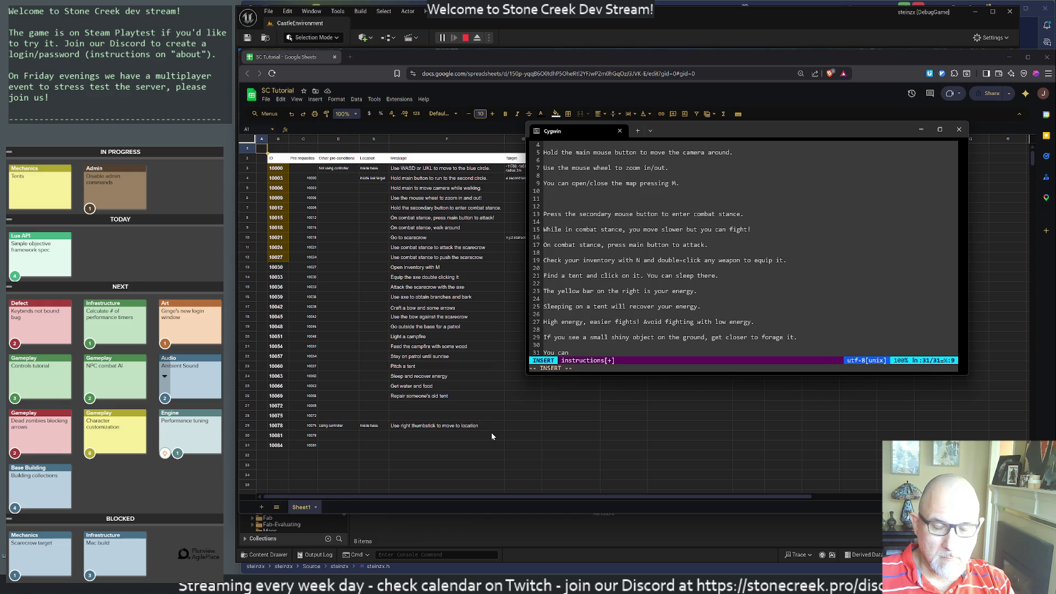
pyautogui.write('craft things ')
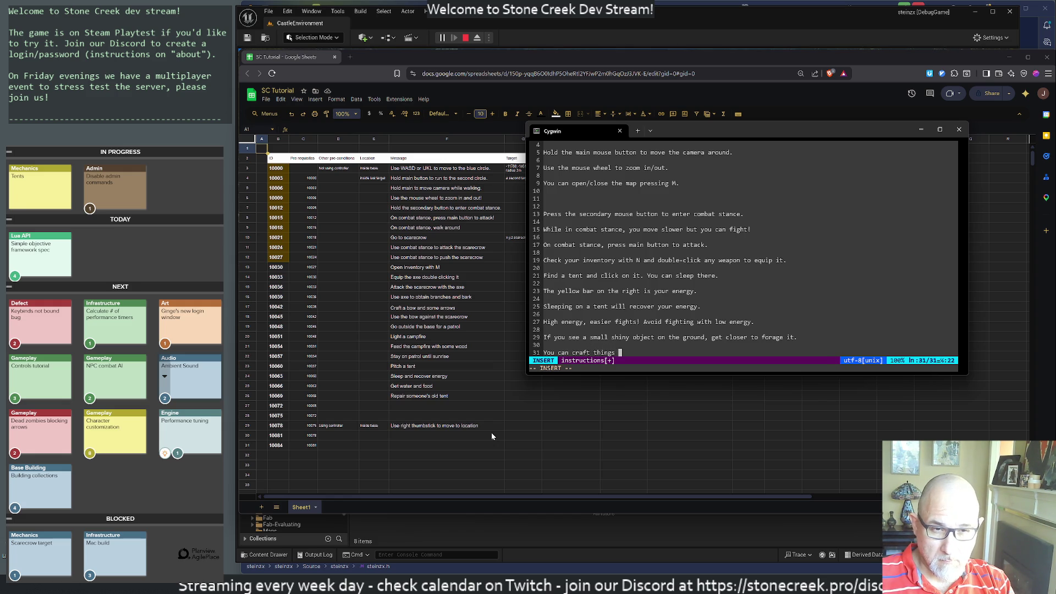
pyautogui.write('pressin')
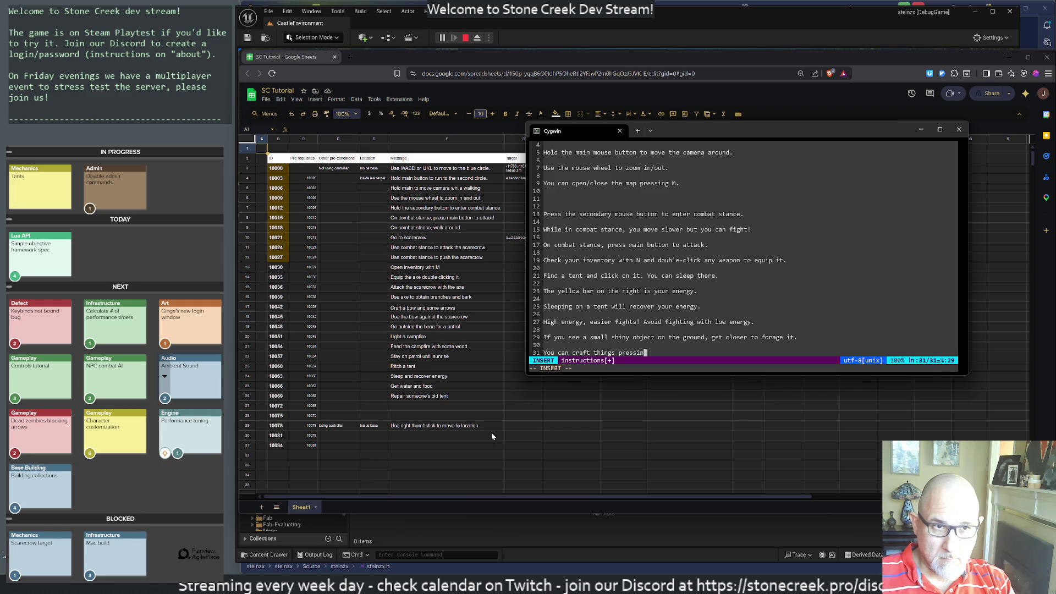
pyautogui.write('g the ke')
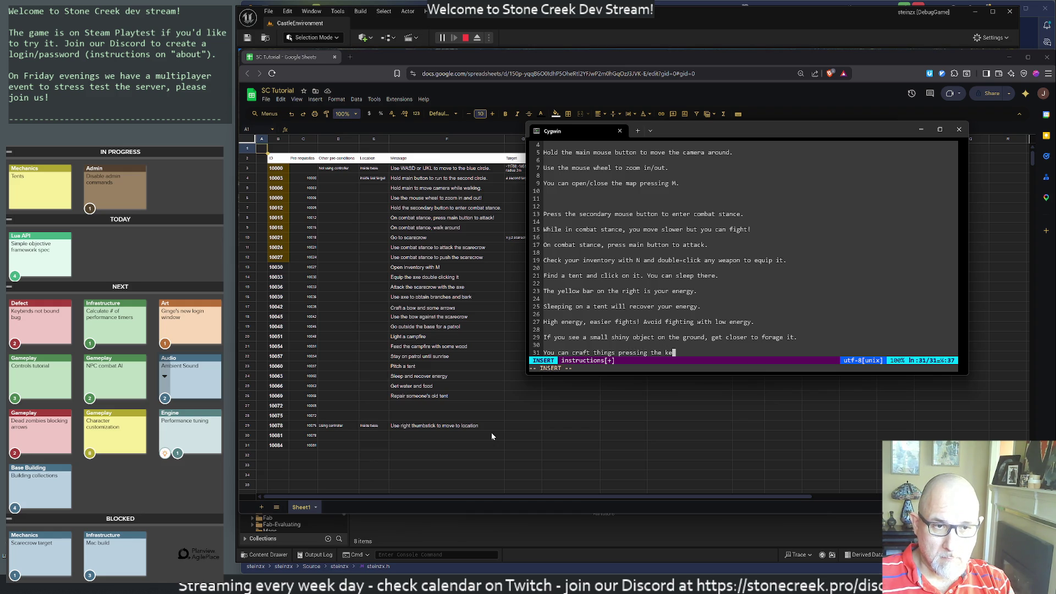
pyautogui.press('BackSpace')
pyautogui.press('BackSpace')
pyautogui.write('C key.')
pyautogui.press('Return')
pyautogui.press('Return')
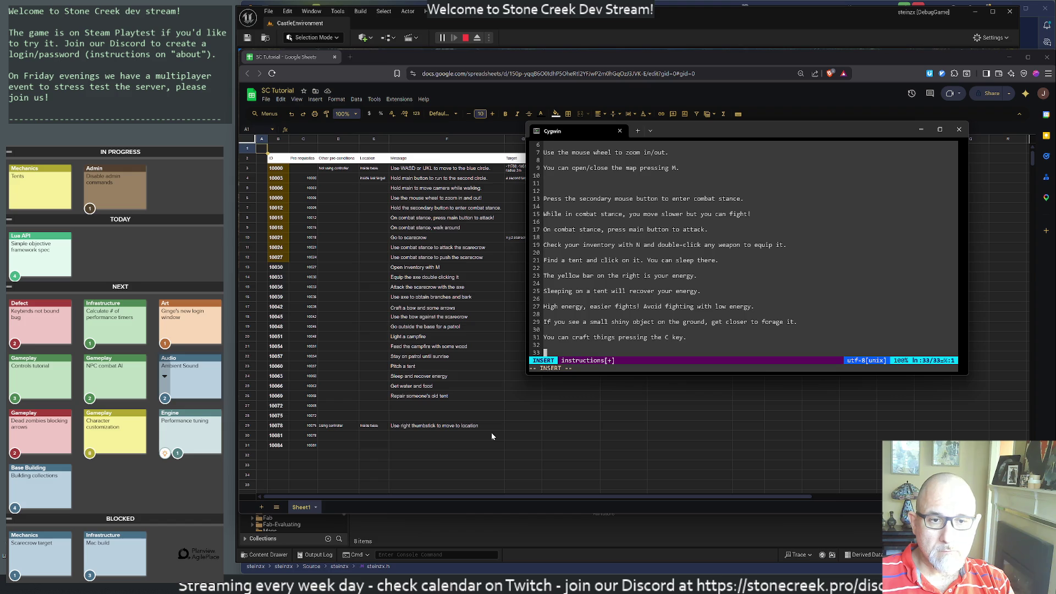
# Add the tip 'Pressing ENTER will activate your mini-computer. Use it to talk to others!'.
pyautogui.write('Pressing ')
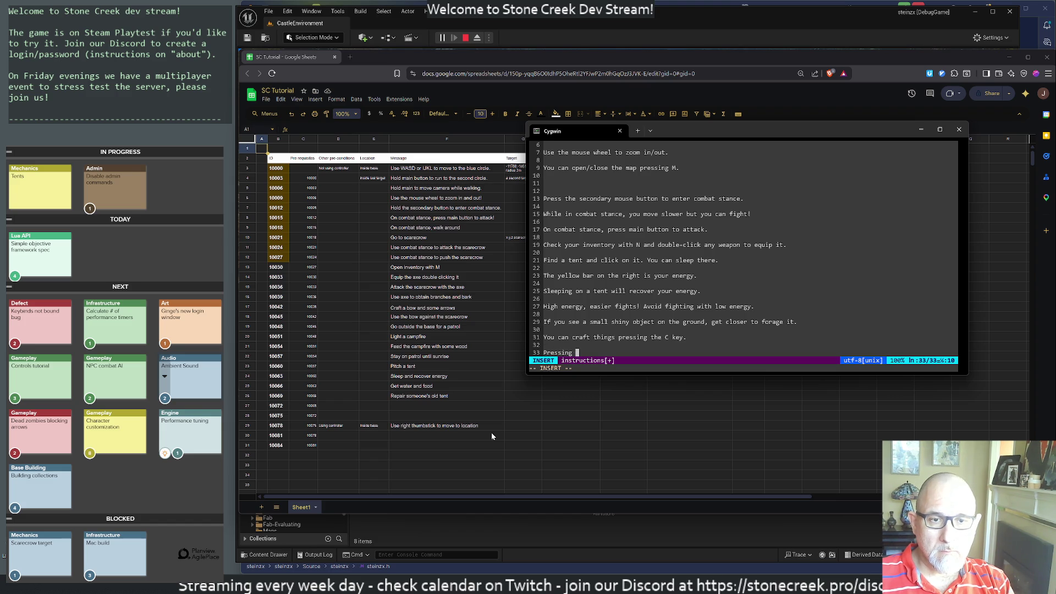
pyautogui.write('ENTER will ')
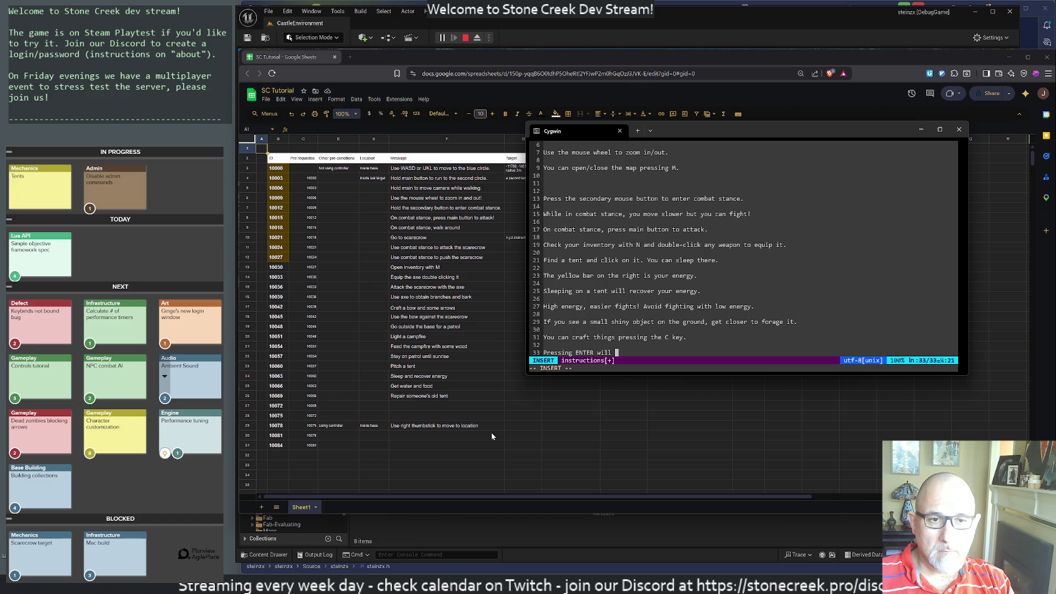
pyautogui.write('activate yo')
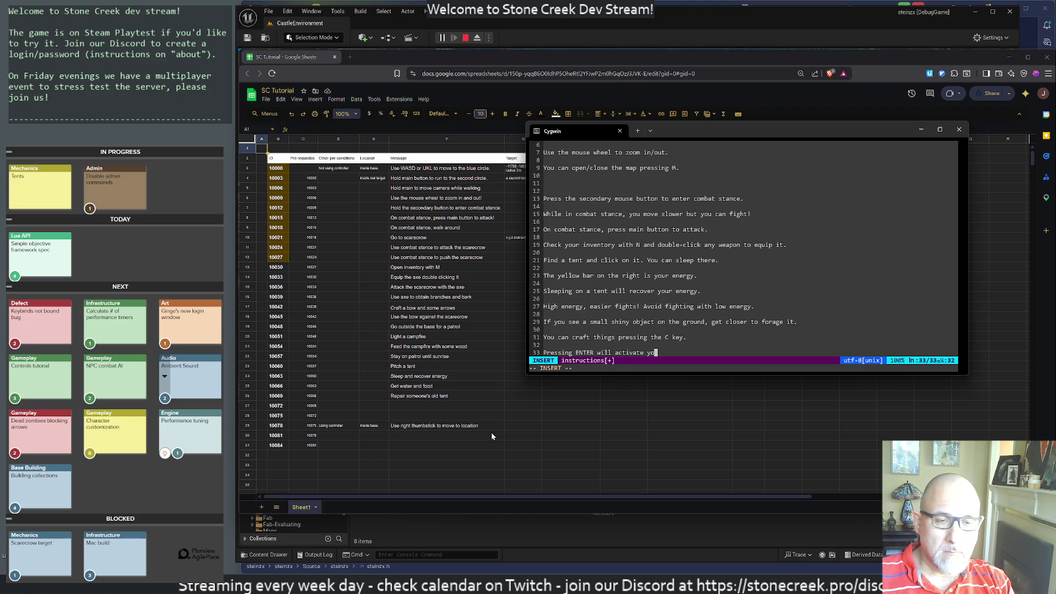
pyautogui.write('ur mini-computer. ')
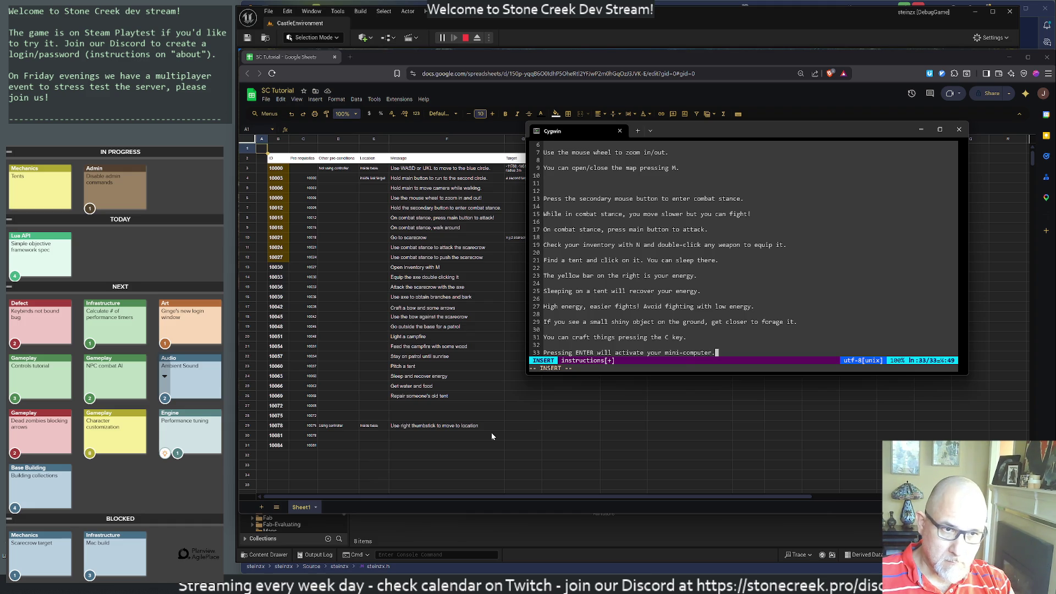
pyautogui.write('Us')
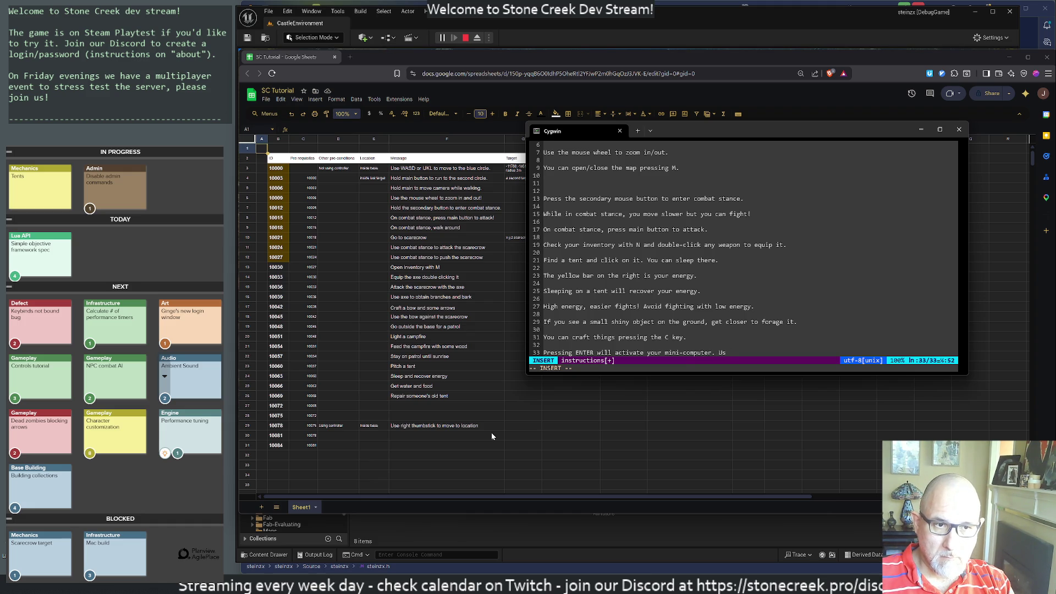
pyautogui.write('e /say')
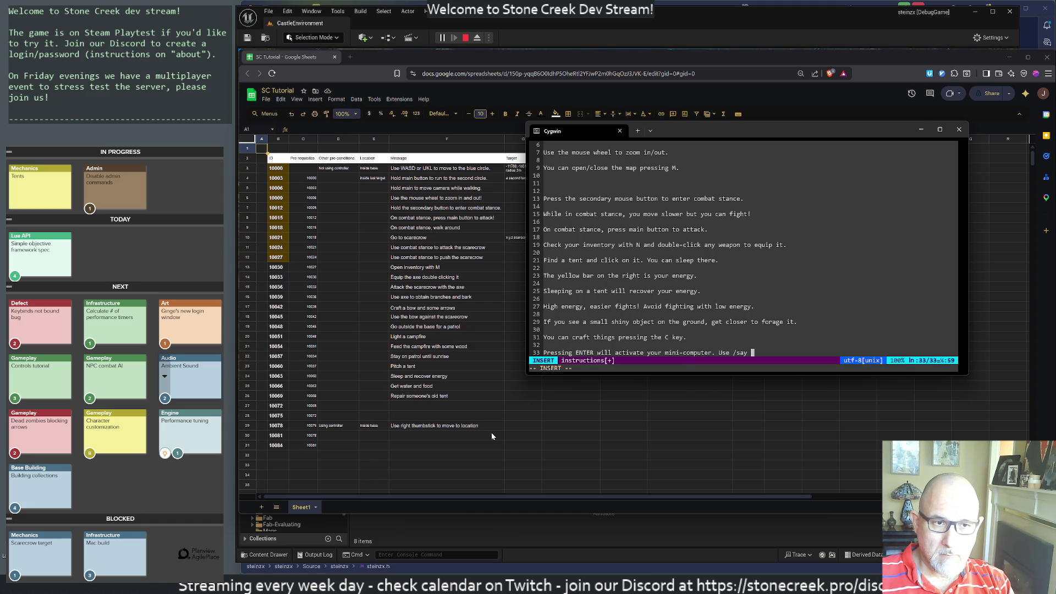
pyautogui.press('BackSpace')
pyautogui.press('BackSpace')
pyautogui.press('BackSpace')
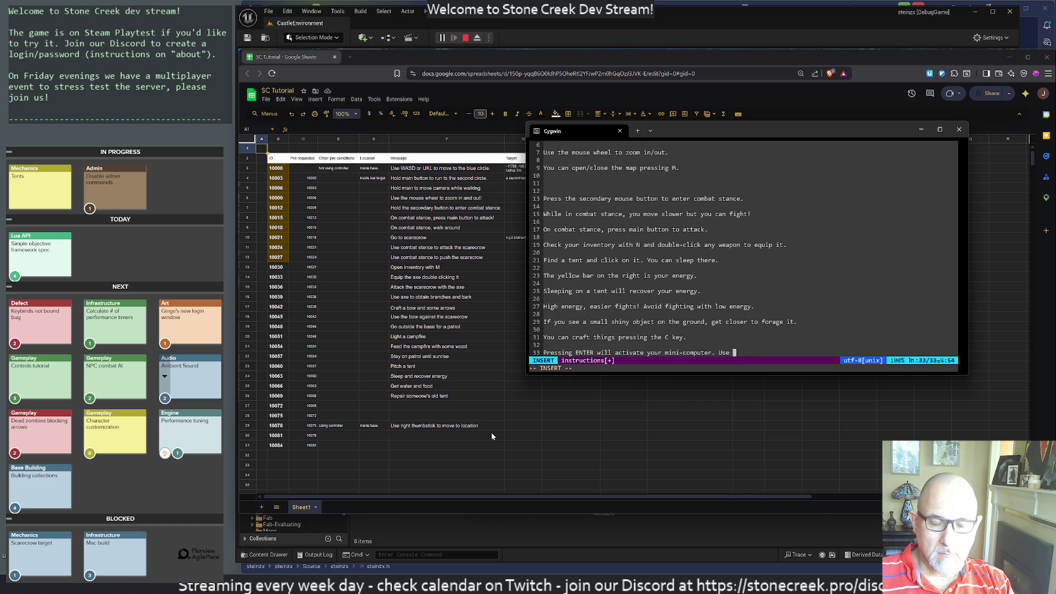
pyautogui.write('it to talk ')
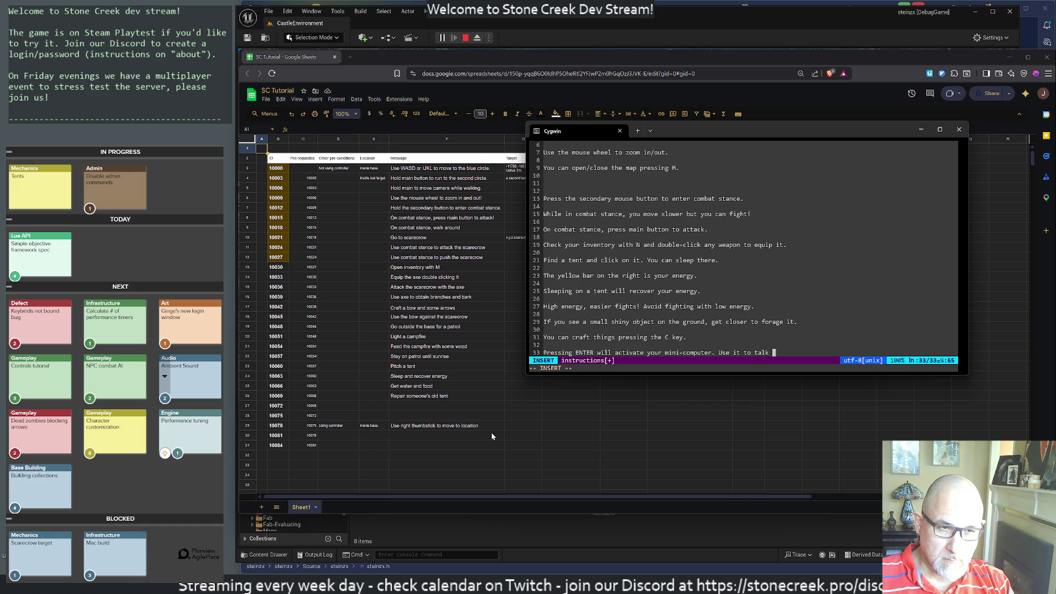
pyautogui.write('to other')
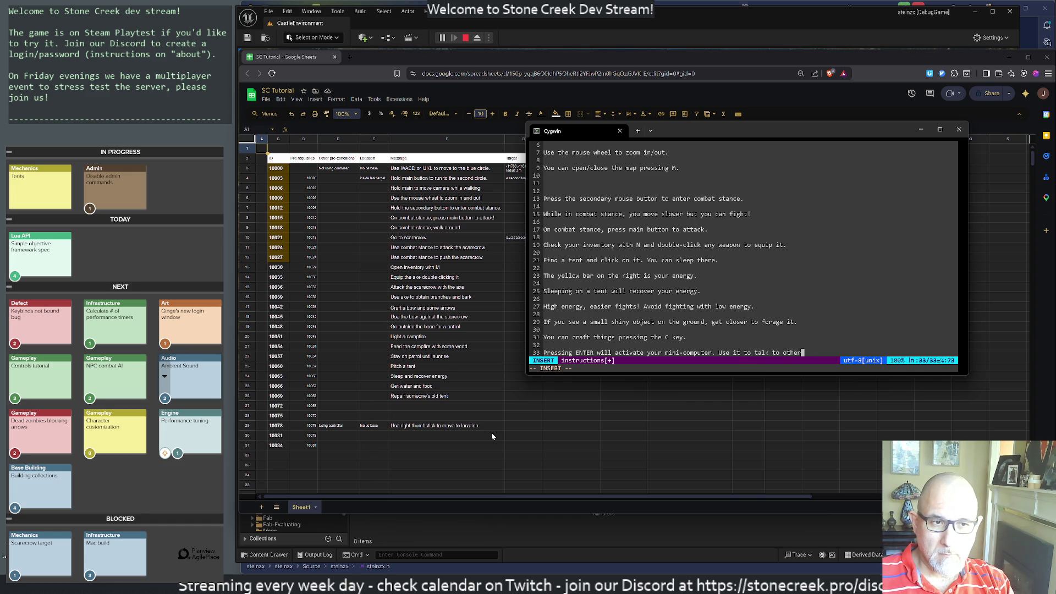
pyautogui.write('s.')
pyautogui.press('BackSpace')
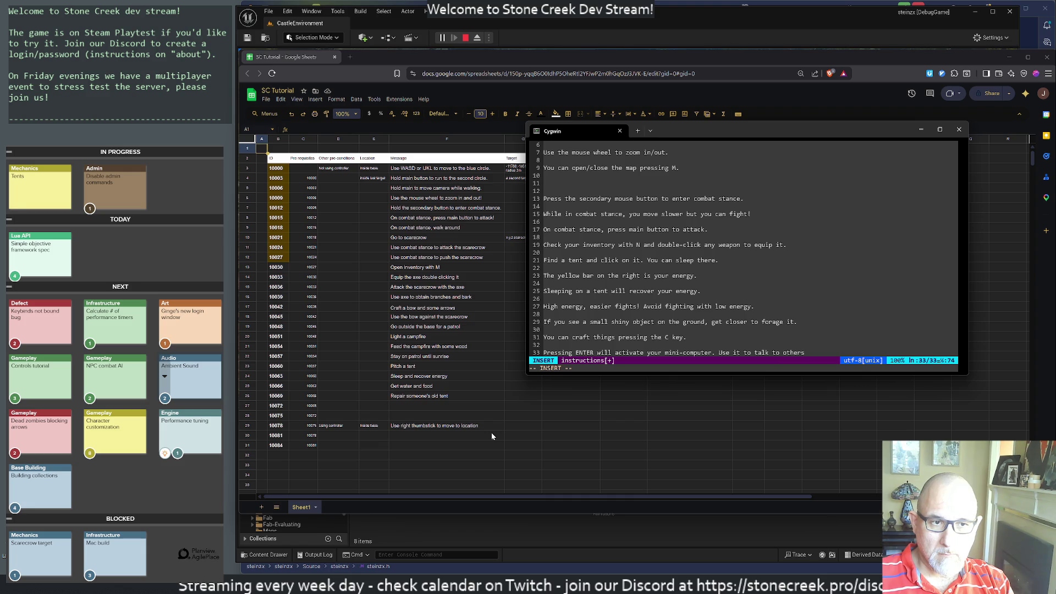
pyautogui.write('!')
# Add the line 'It also has a few commands, like /help. Try it!' and leave insert mode.
pyautogui.press('Return')
pyautogui.press('Return')
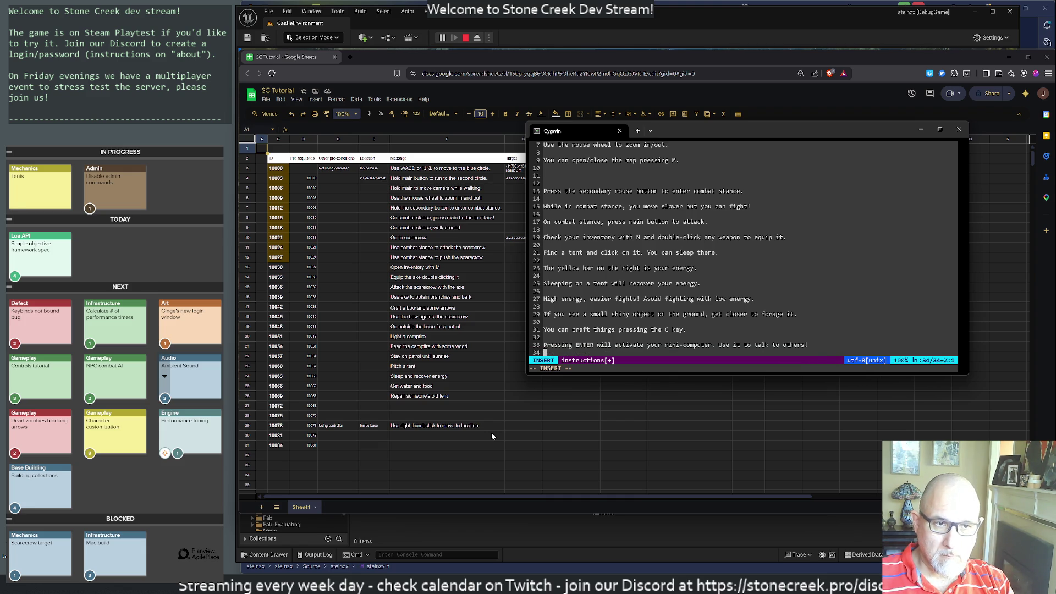
pyautogui.write('If you')
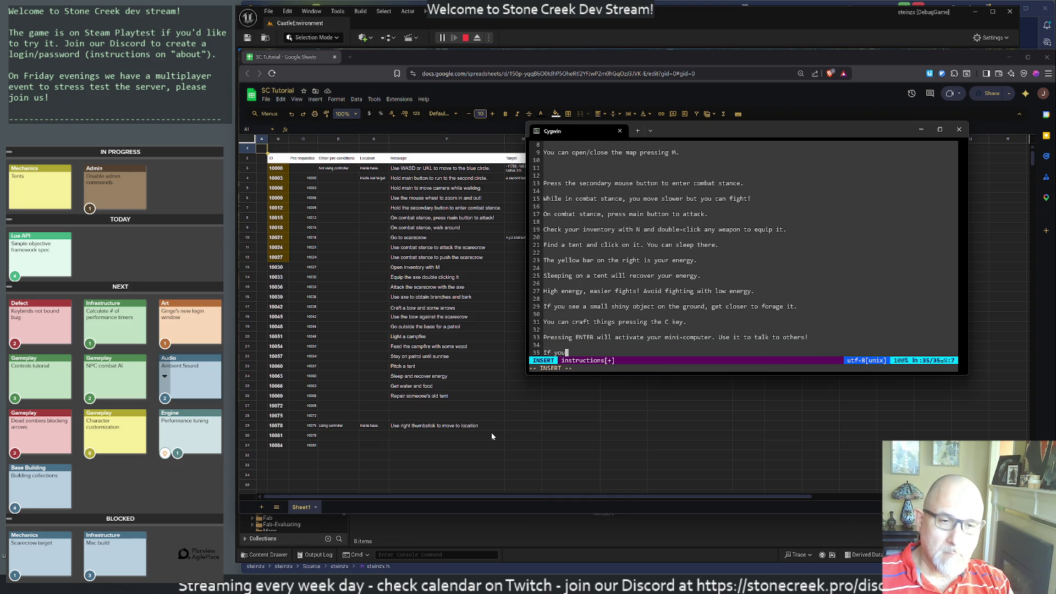
pyautogui.press('BackSpace')
pyautogui.press('BackSpace')
pyautogui.press('BackSpace')
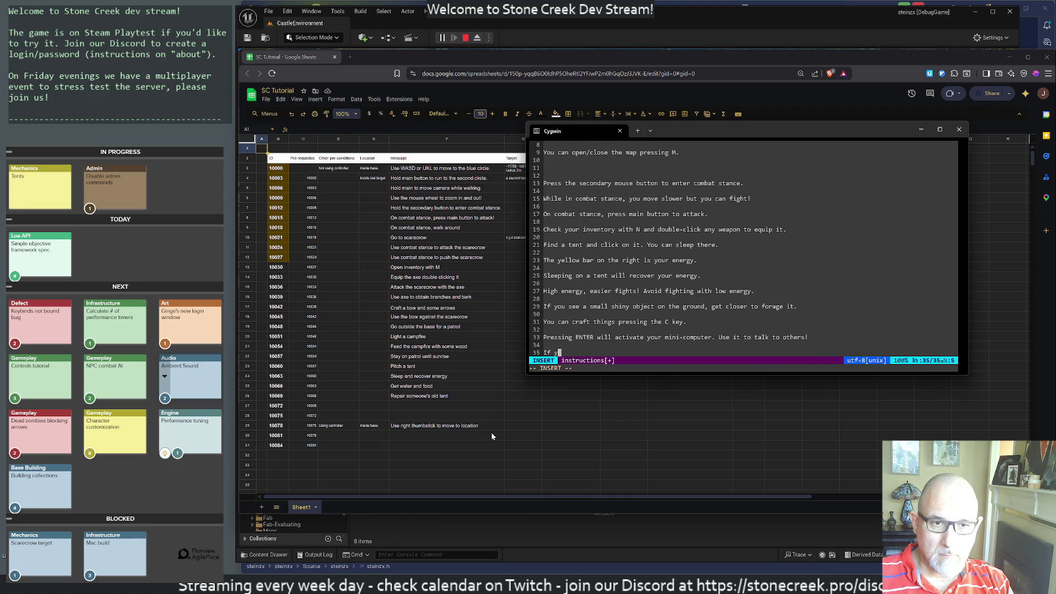
pyautogui.write('t als')
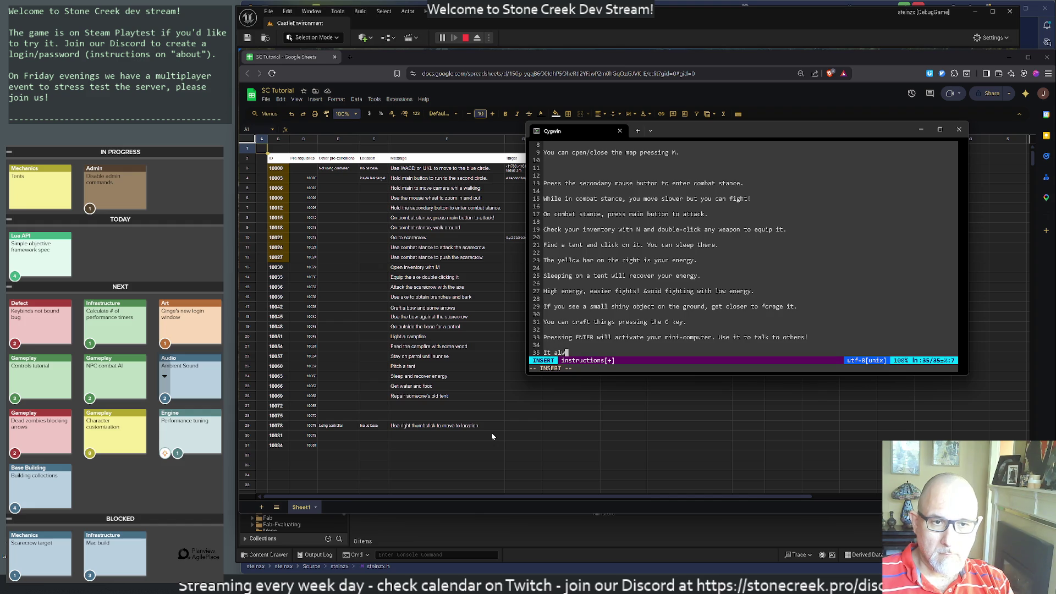
pyautogui.write('o has a')
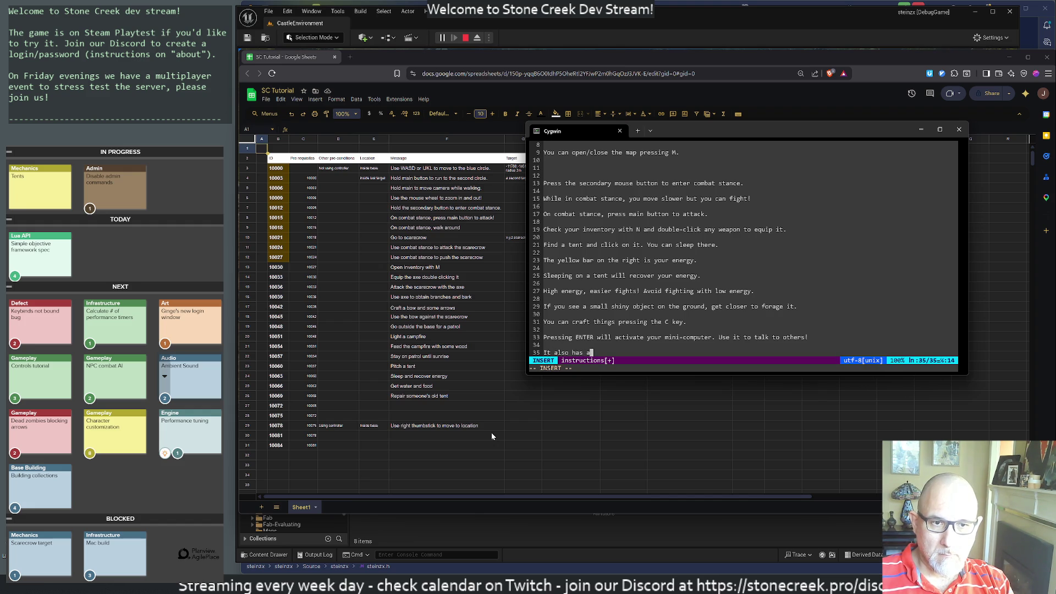
pyautogui.write(' few commands')
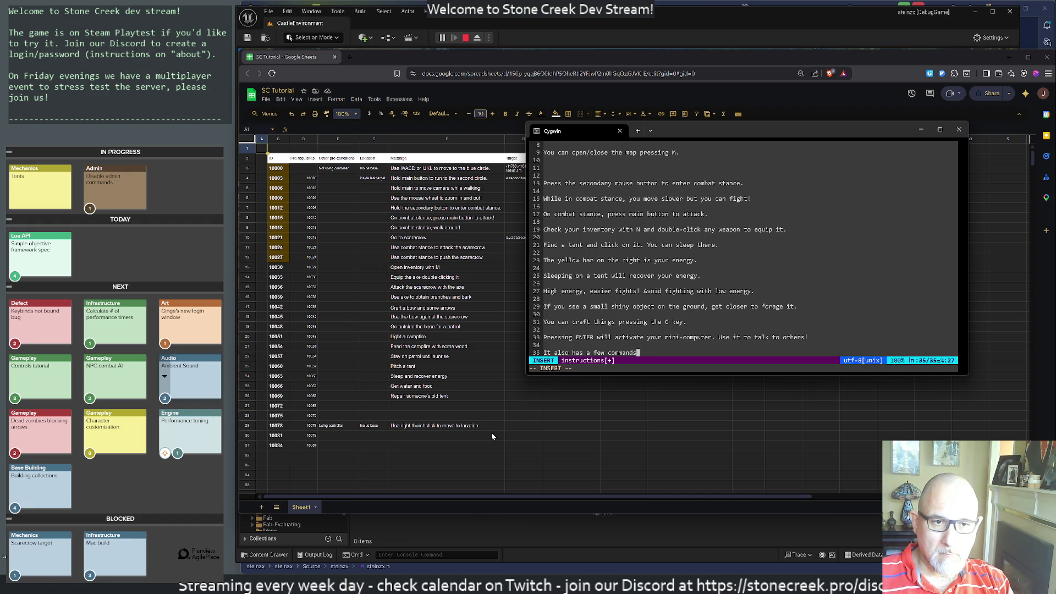
pyautogui.write(', like /help')
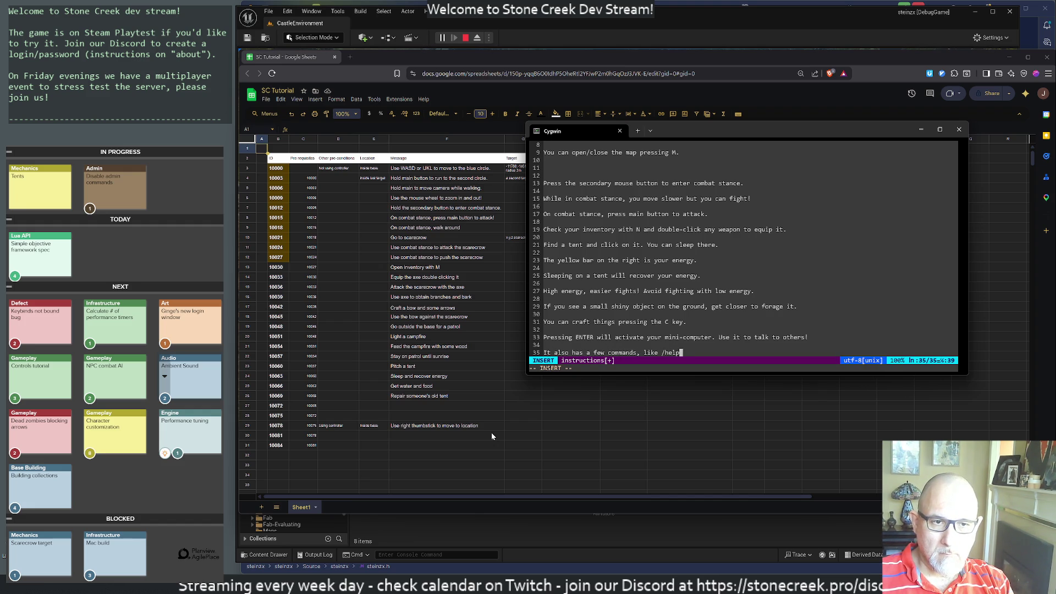
pyautogui.write('. Try it!')
pyautogui.press('Return')
pyautogui.press('Return')
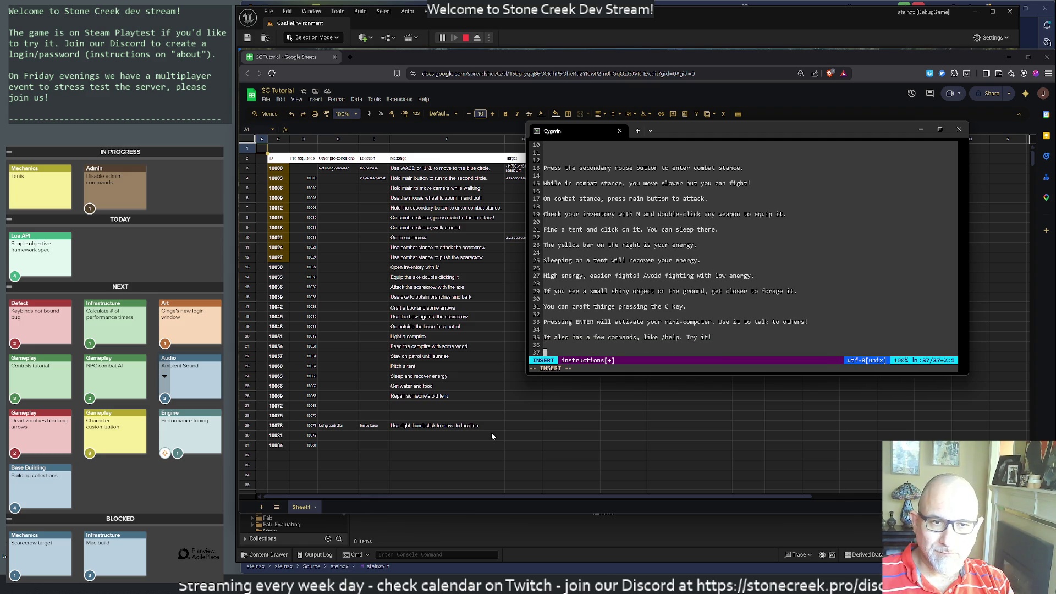
pyautogui.press('Escape')
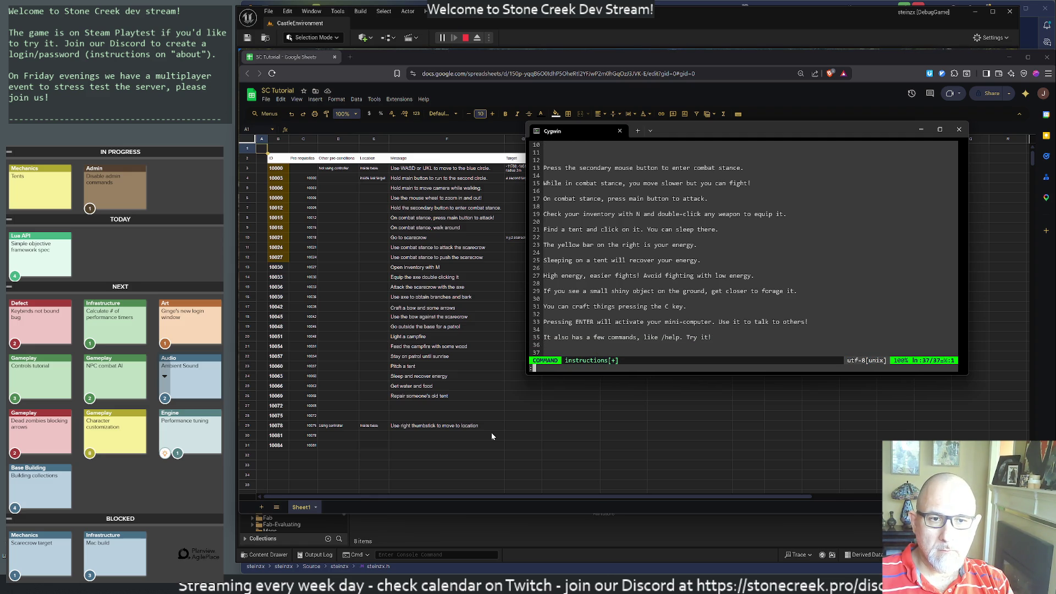
# Save and quit Vim with :wq, then print the file with 'cat instructions'.
pyautogui.write(':wq')
pyautogui.press('Return')
pyautogui.write('cat ins')
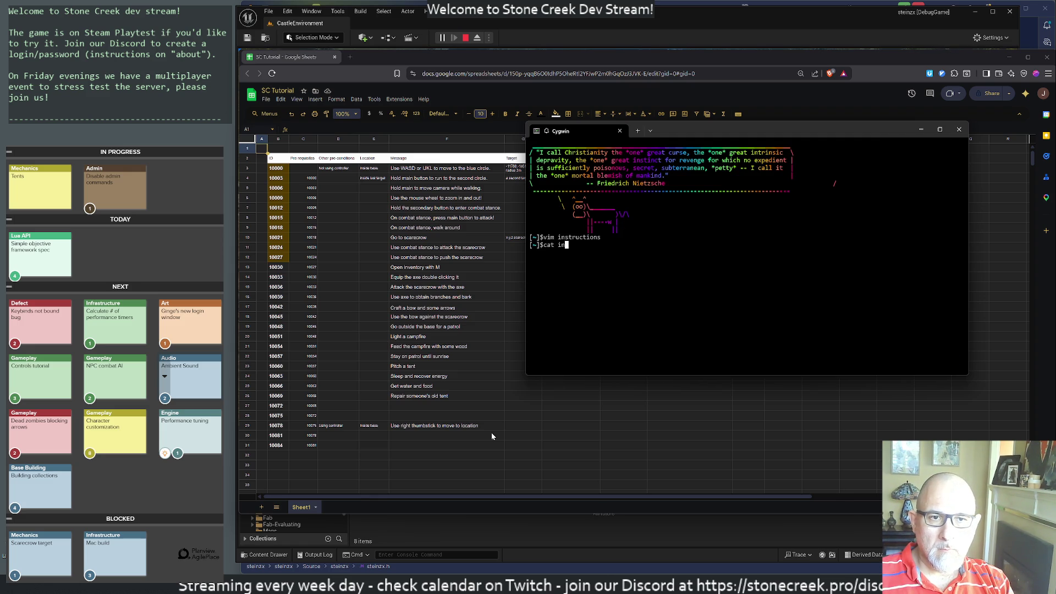
pyautogui.press('Tab')
pyautogui.press('Return')
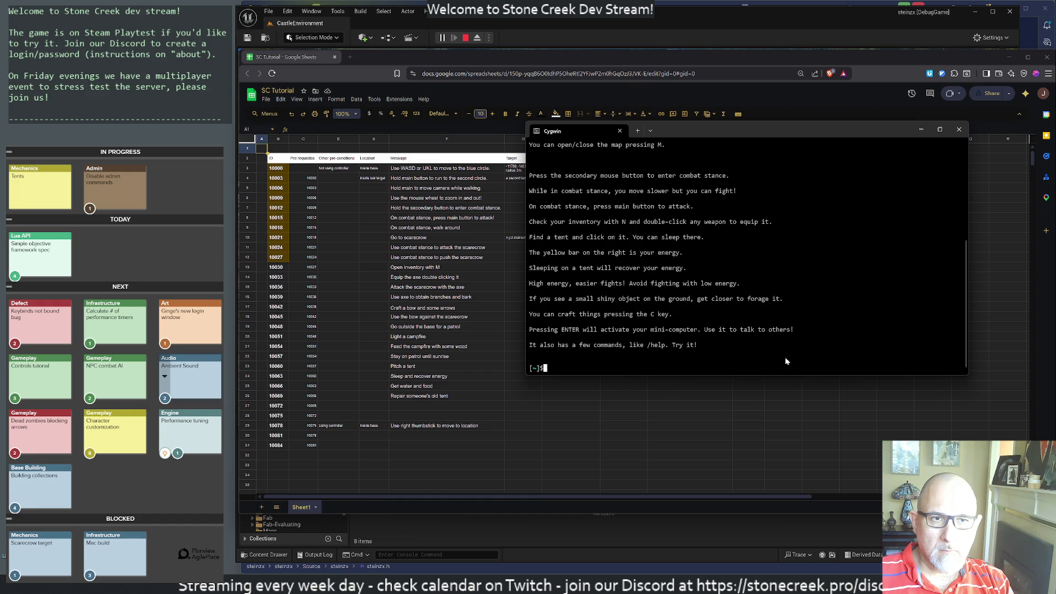
# Scroll through and review the printed instructions text in the terminal.
pyautogui.scroll(2, 731, 345)
pyautogui.scroll(-1, 732, 346)
pyautogui.moveTo(731, 352)
pyautogui.mouseDown()
pyautogui.moveTo(682, 336)
pyautogui.moveTo(643, 225)
pyautogui.moveTo(633, 240)
pyautogui.moveTo(632, 211)
pyautogui.mouseUp()
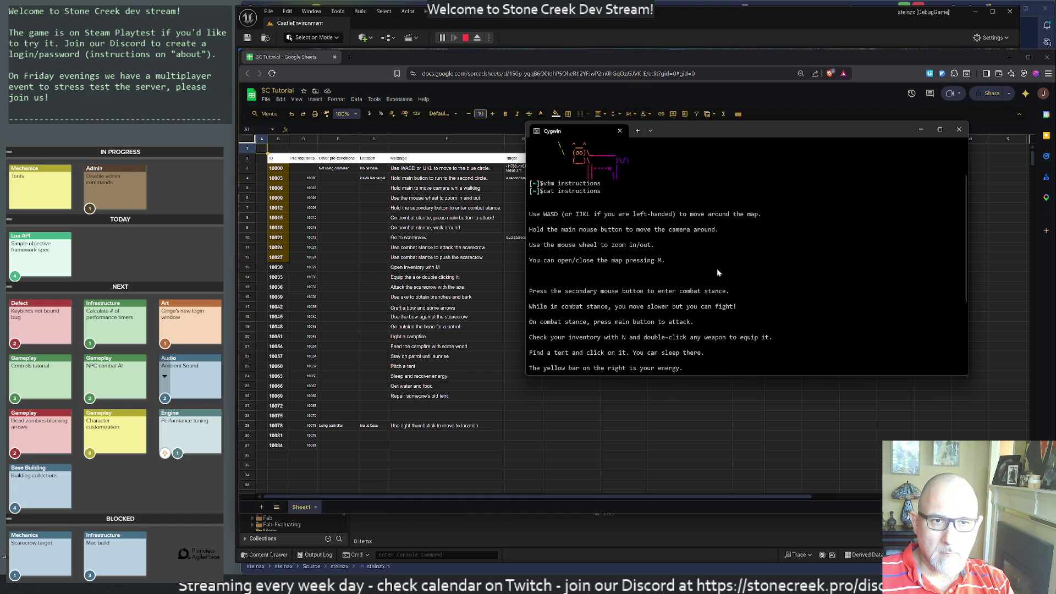
pyautogui.click(718, 268)
pyautogui.click(520, 158)
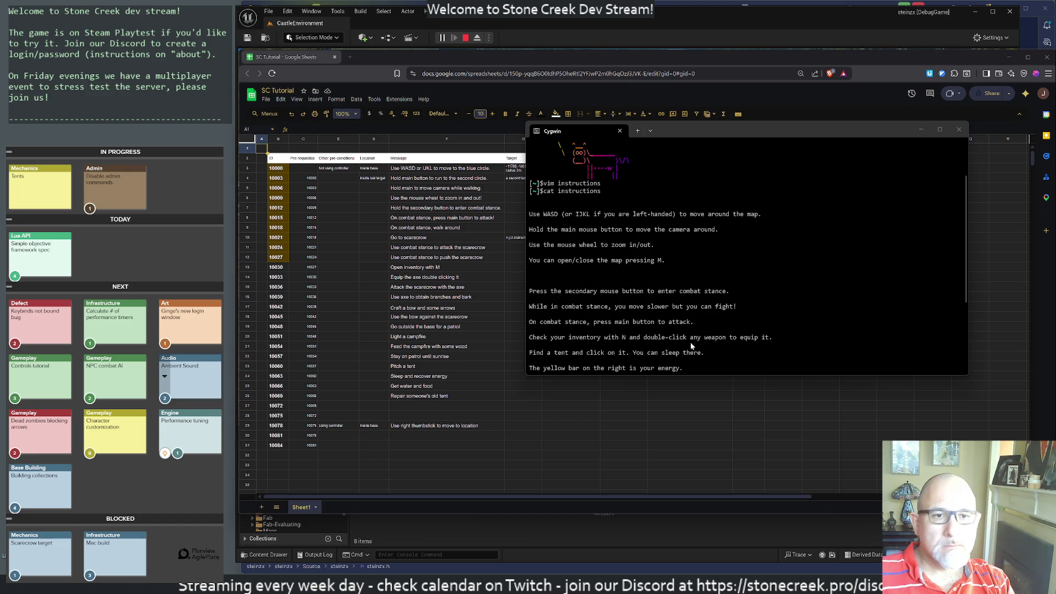
# Open the empty 'tutorial' file in Vim and quit it with :q.
pyautogui.press('Return')
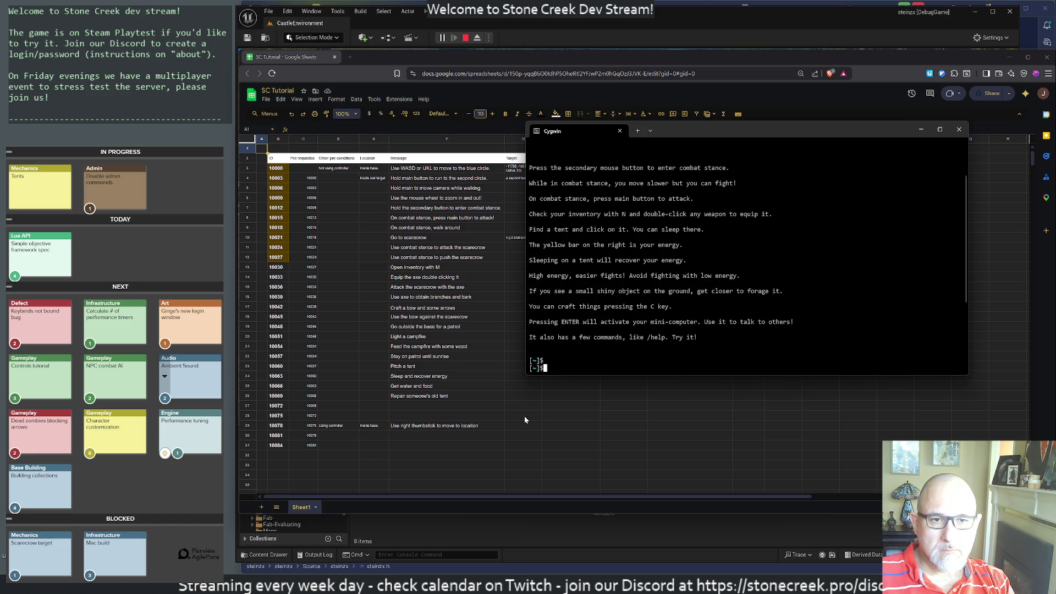
pyautogui.write('vim ')
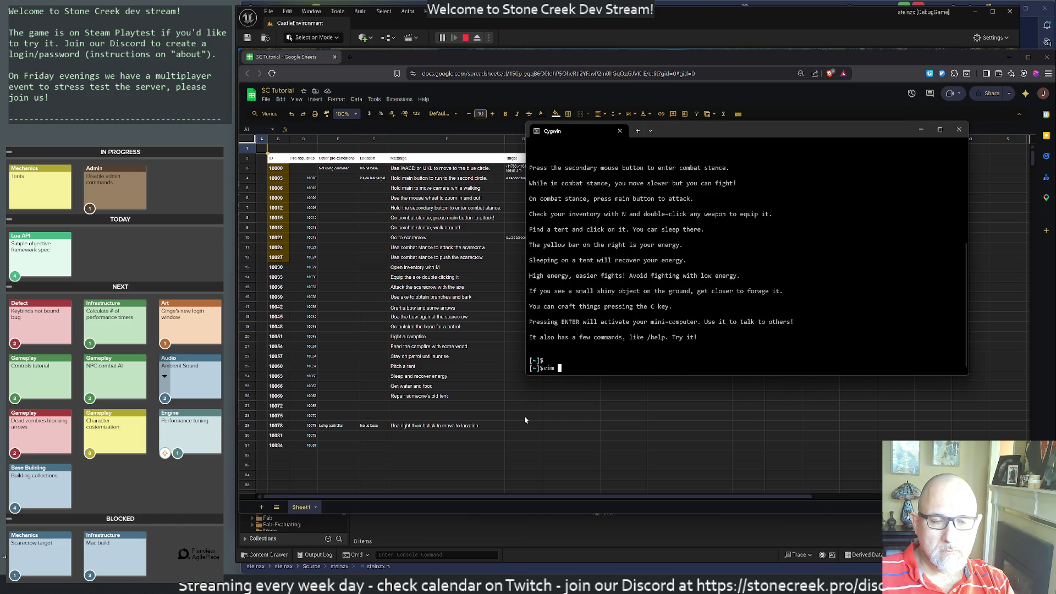
pyautogui.write('tutorial')
pyautogui.press('Return')
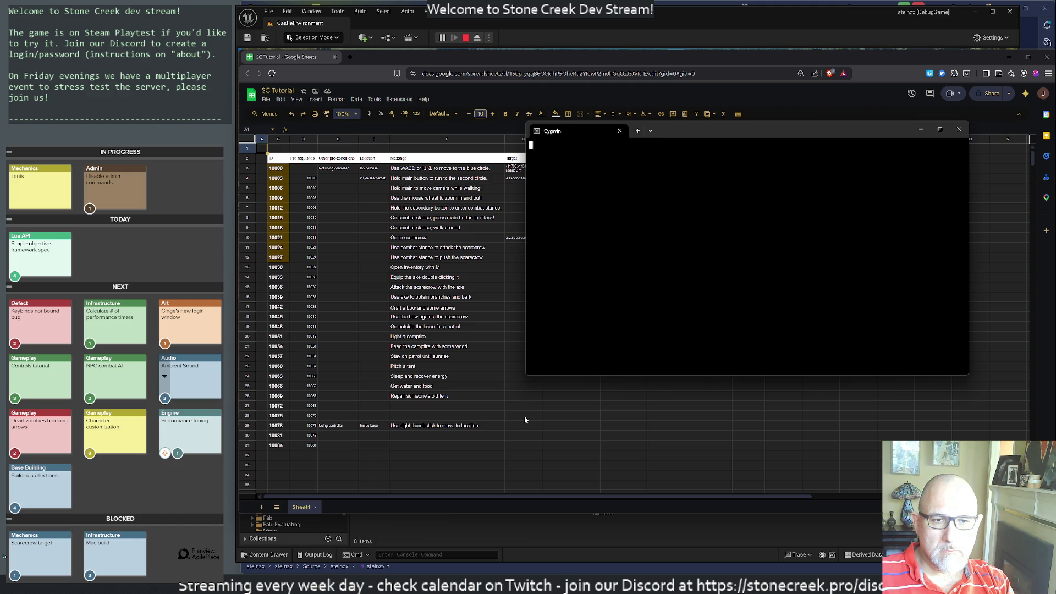
pyautogui.write(':q')
pyautogui.press('Return')
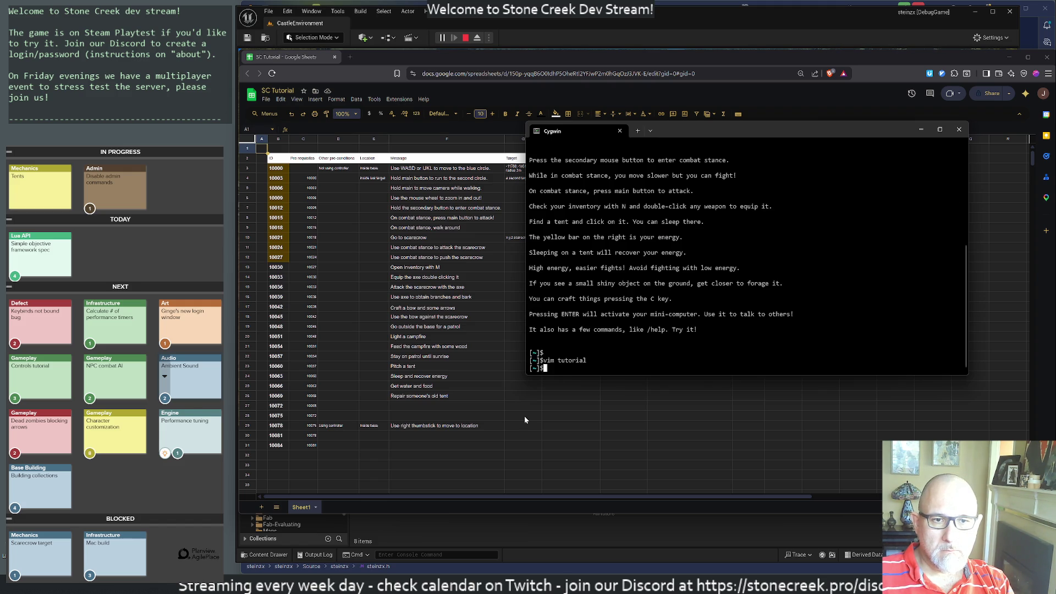
# Reopen the instructions file in Vim using a Ctrl+R history search for 'vim'.
pyautogui.hotkey('ctrl', 'r')
pyautogui.write('vim')
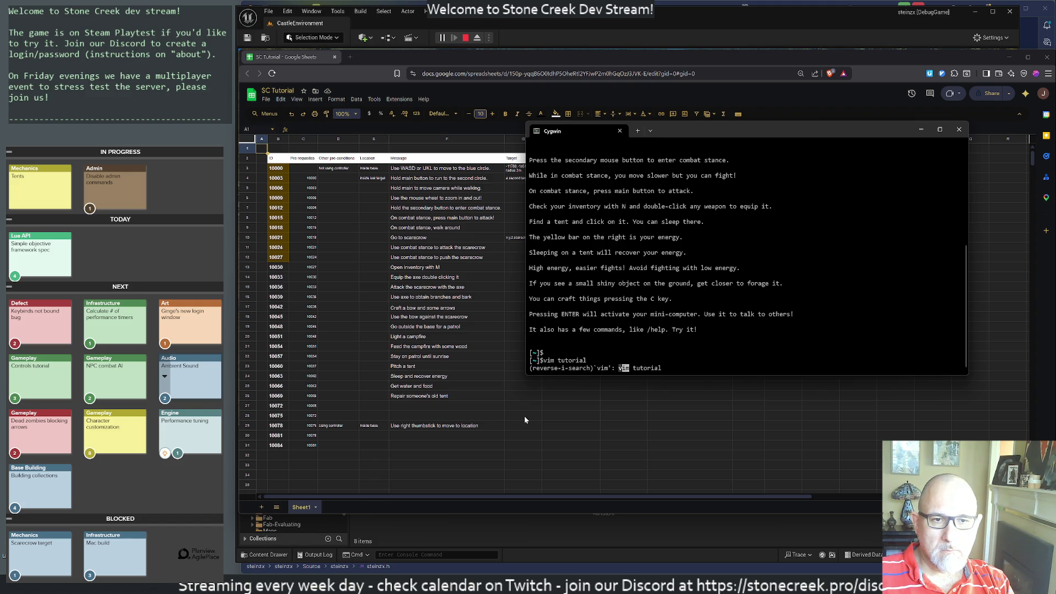
pyautogui.press('Return')
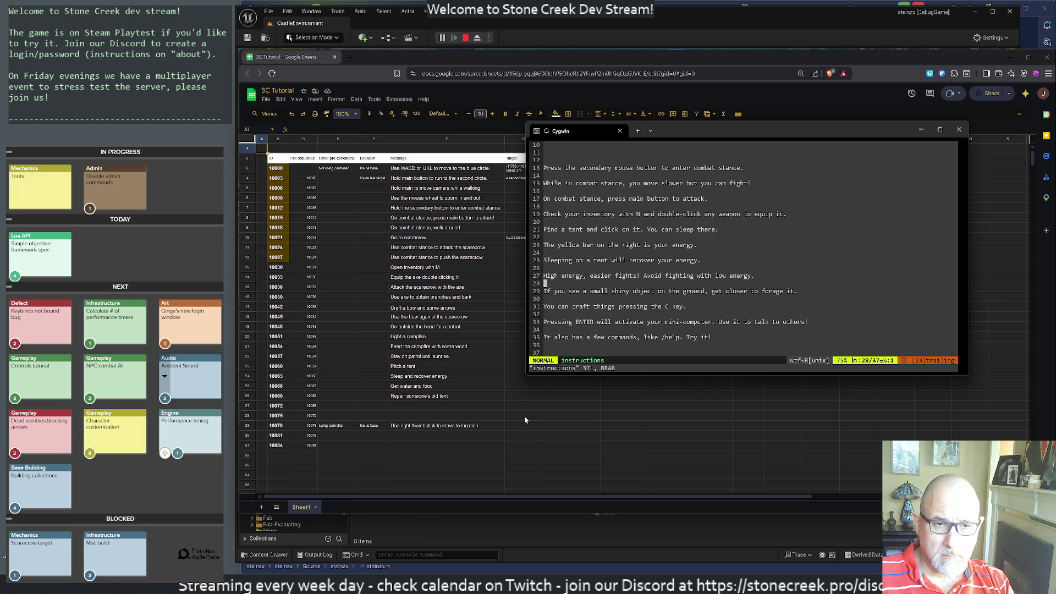
# Move the mini-computer and commands lines up so they follow the map instruction line.
pyautogui.press('G')
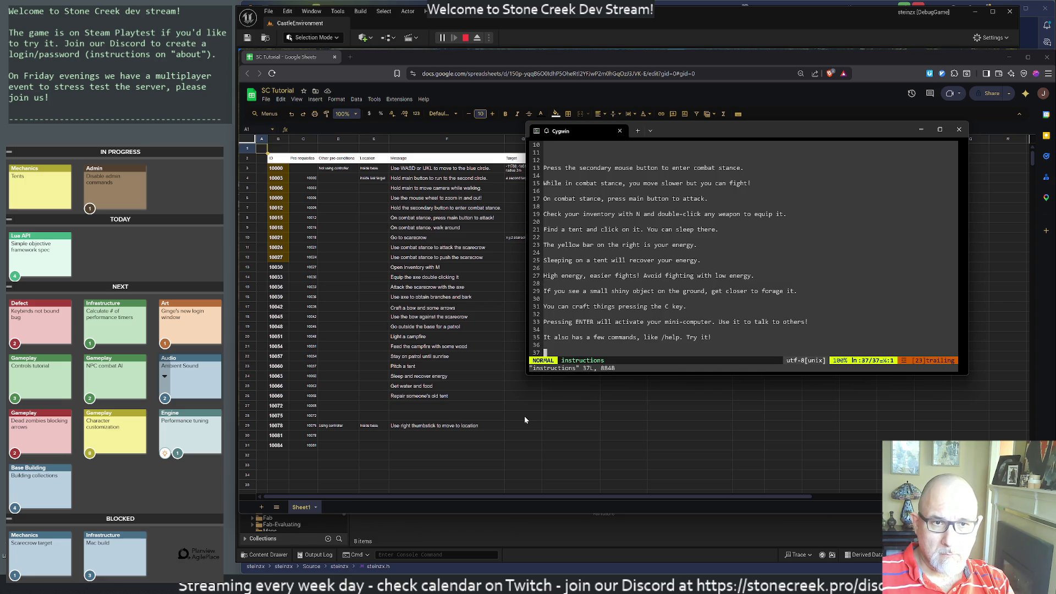
pyautogui.press('k')
pyautogui.press('k')
pyautogui.press('k')
pyautogui.hotkey('shift', 'v')
pyautogui.press('j')
pyautogui.press('j')
pyautogui.press('j')
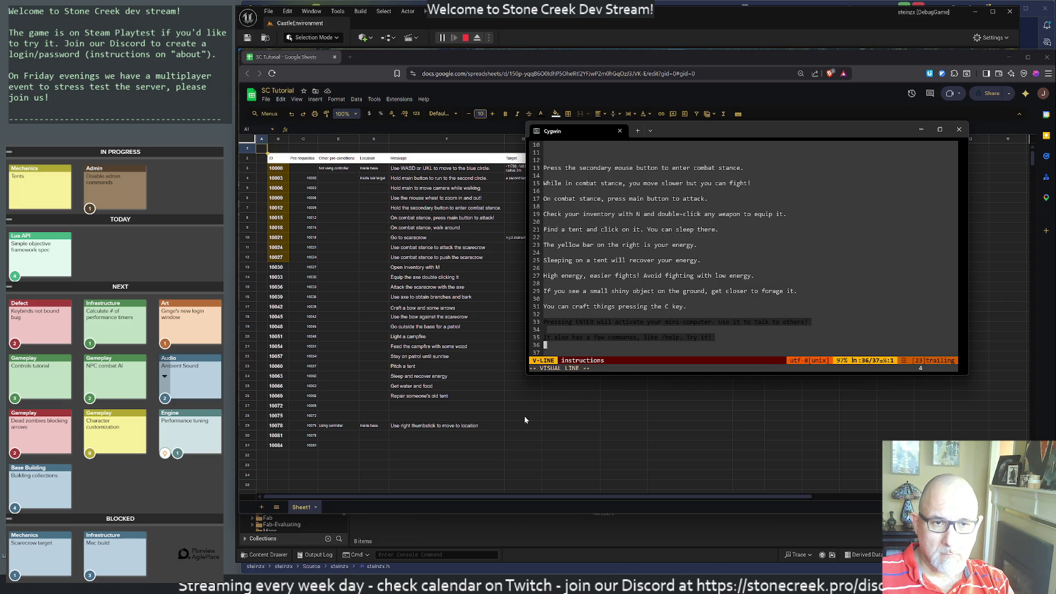
pyautogui.press('d')
pyautogui.press('k')
pyautogui.press('k')
pyautogui.press('k')
pyautogui.press('k')
pyautogui.press('k')
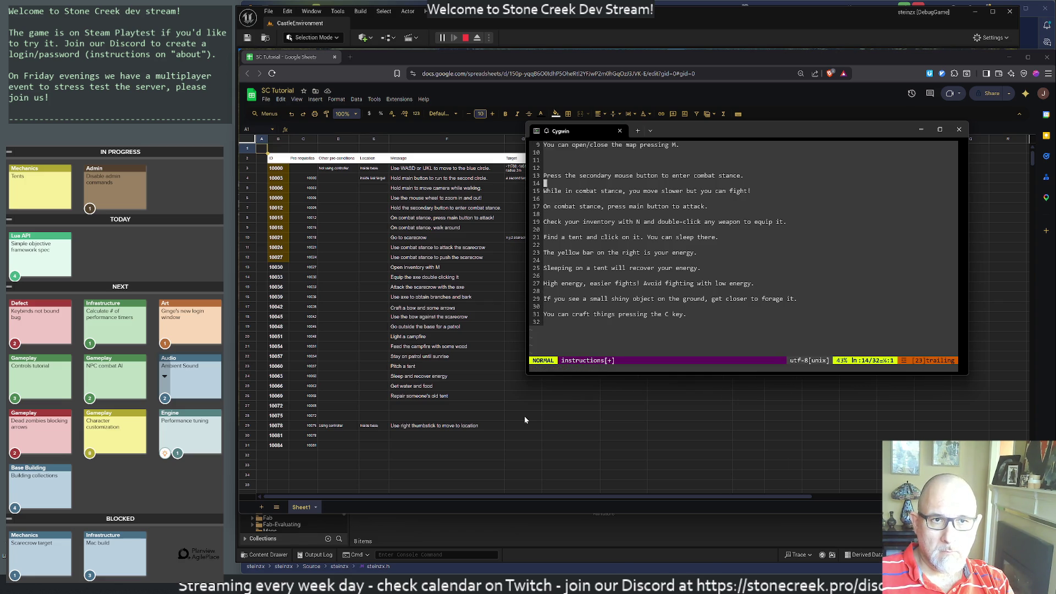
pyautogui.press('j')
pyautogui.press('j')
pyautogui.press('j')
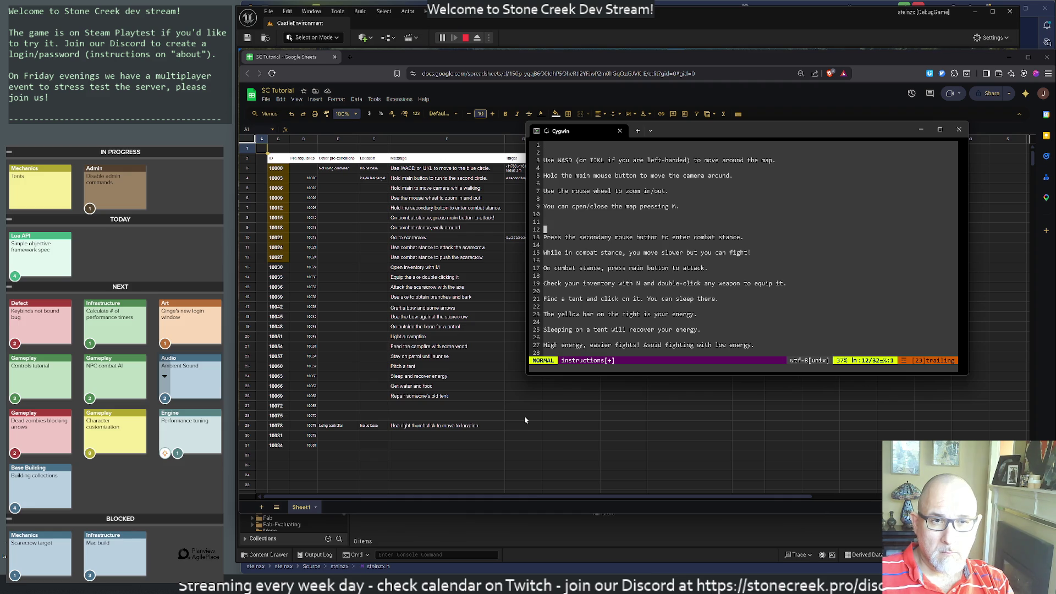
pyautogui.press('p')
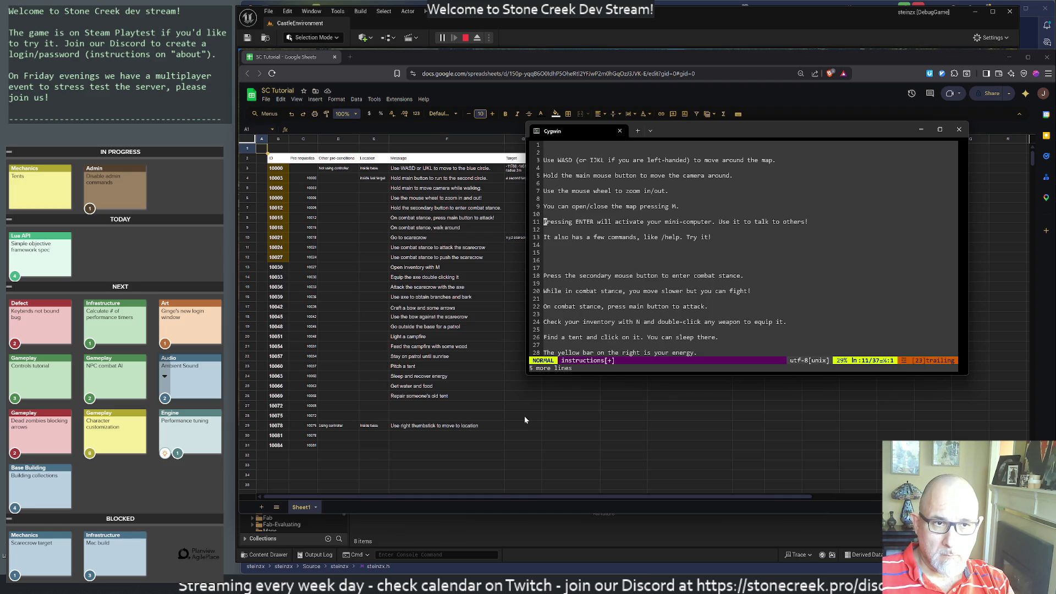
# Add the line 'The command /tutorial will display this tutorial again.' and remove an extra blank line.
pyautogui.press('j')
pyautogui.press('j')
pyautogui.press('j')
pyautogui.press('i')
pyautogui.press('Return')
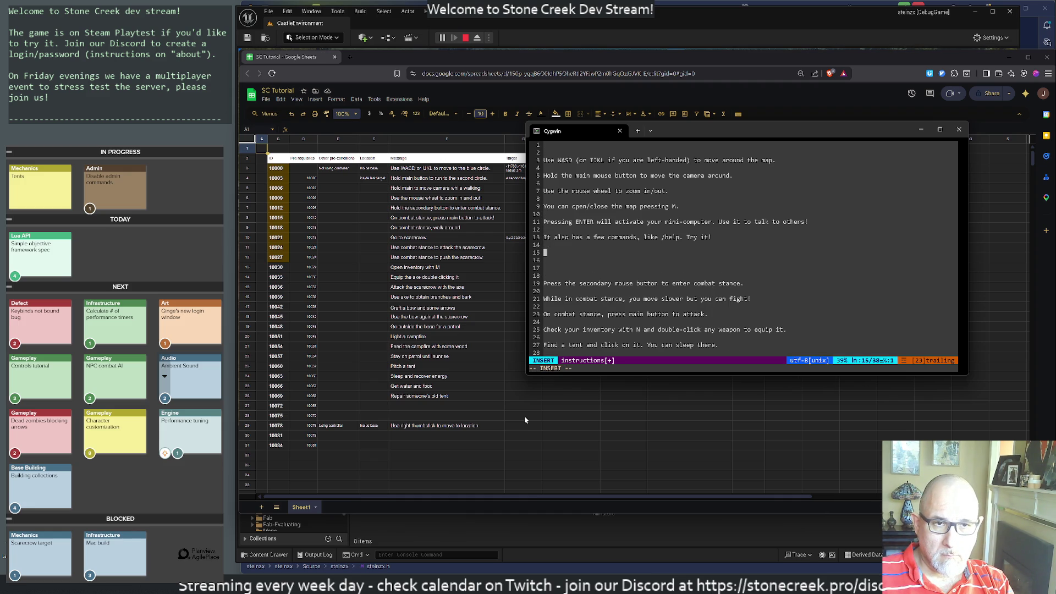
pyautogui.write('The command ')
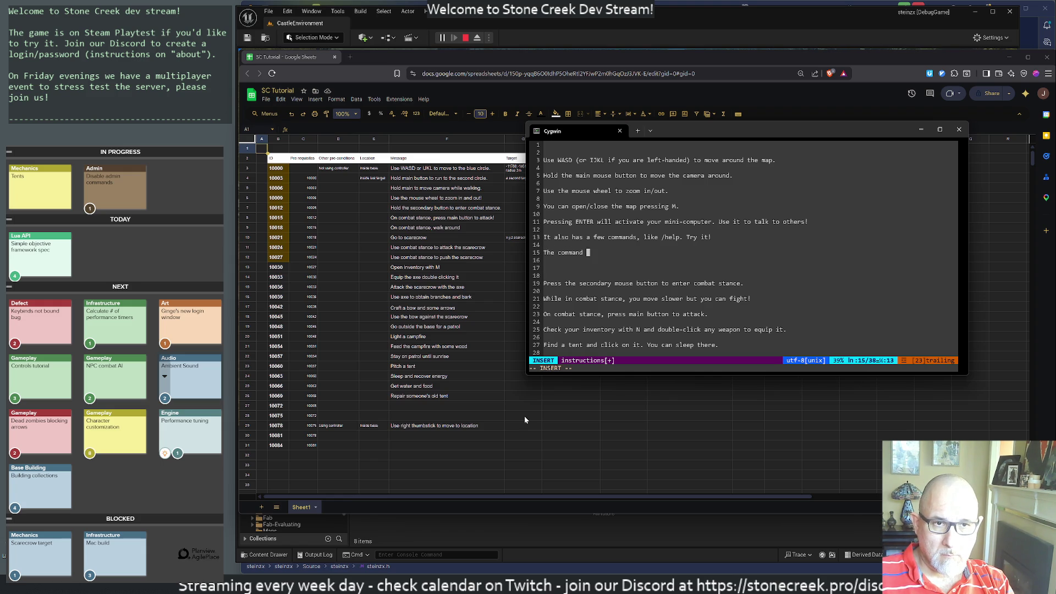
pyautogui.write('/tutorial wil')
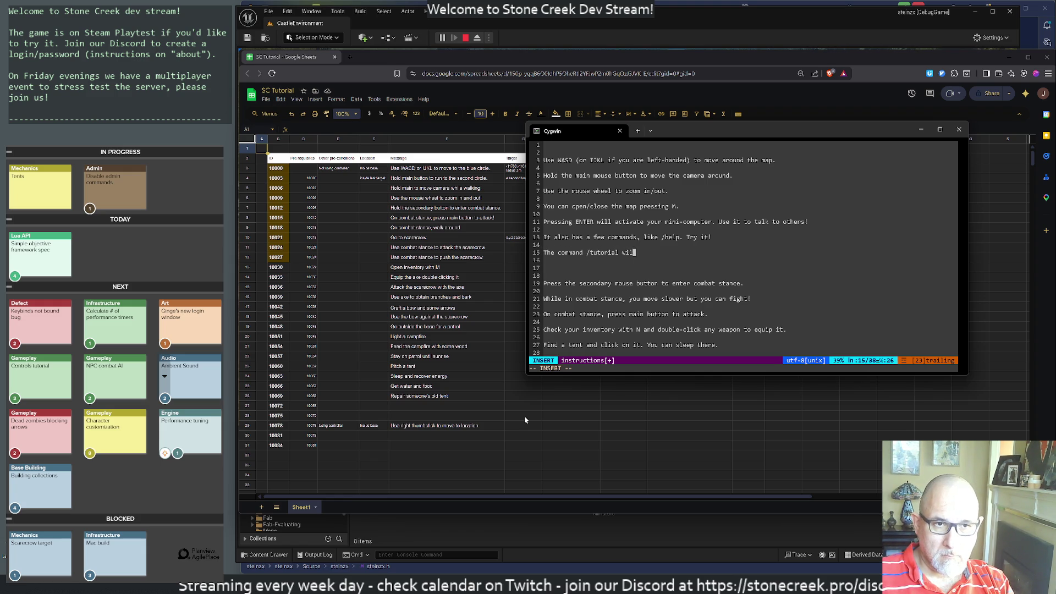
pyautogui.write('l display this tu')
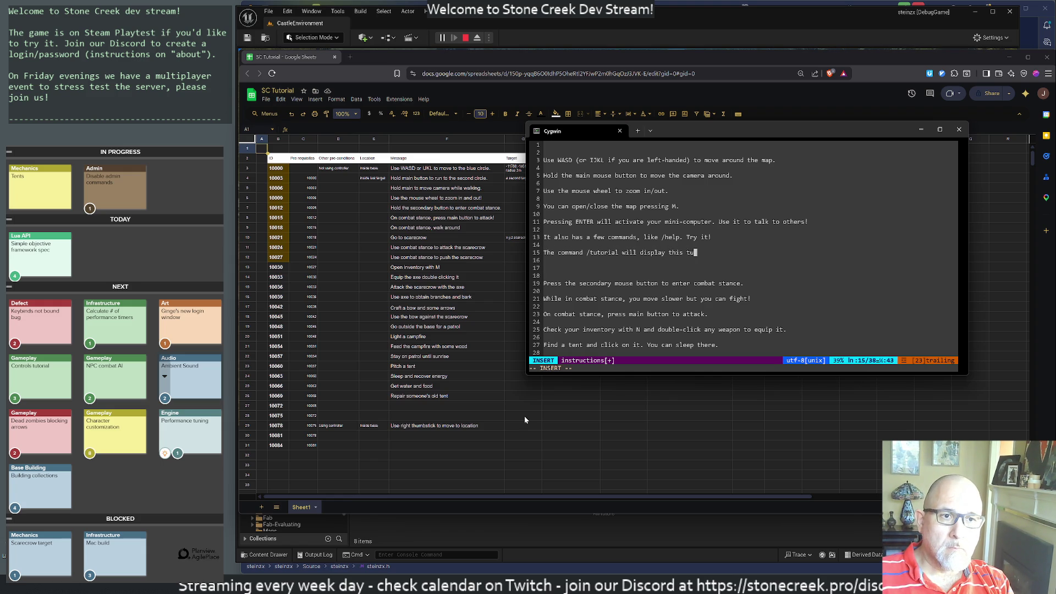
pyautogui.write('torial again.')
pyautogui.press('Escape')
pyautogui.press('j')
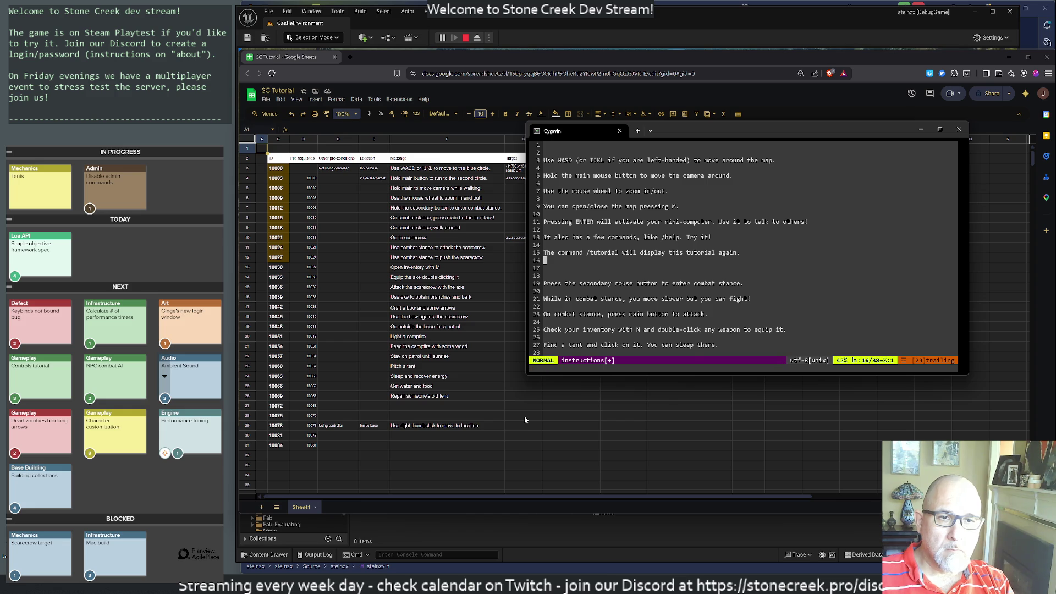
pyautogui.press('d')
pyautogui.press('d')
pyautogui.press('d')
pyautogui.press('d')
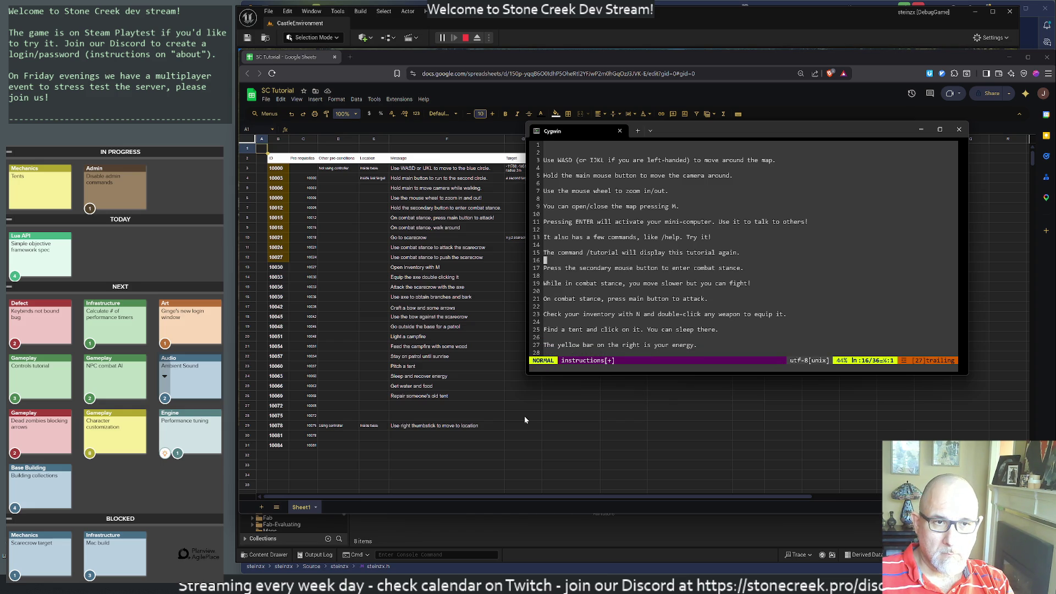
# Move the combat stance line higher up and correct its 'Combat' wording.
pyautogui.press('j')
pyautogui.press('j')
pyautogui.press('j')
pyautogui.press('d')
pyautogui.press('d')
pyautogui.press('d')
pyautogui.press('k')
pyautogui.press('k')
pyautogui.press('P')
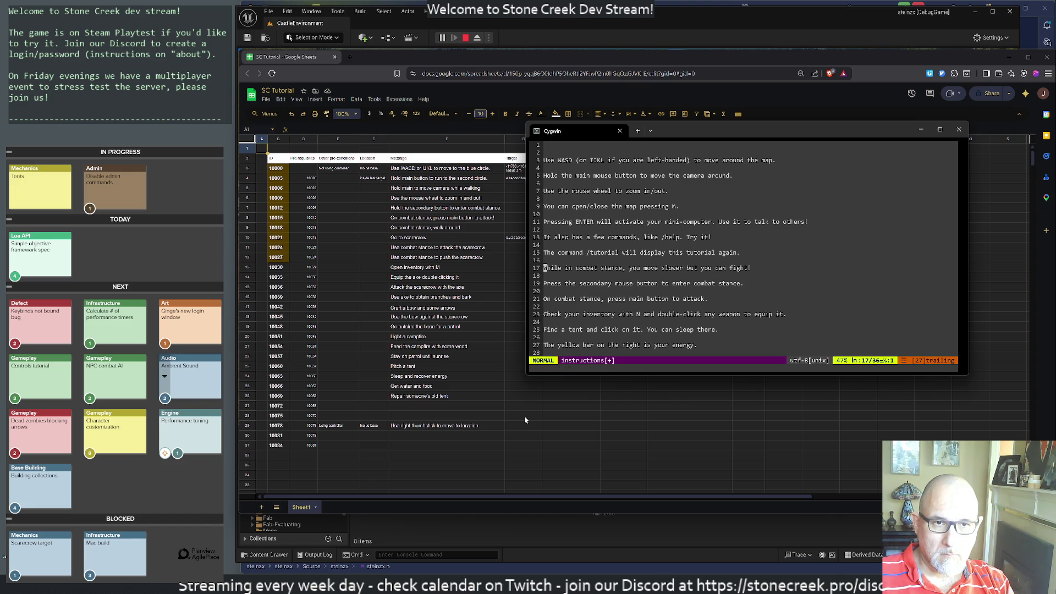
pyautogui.write('dw')
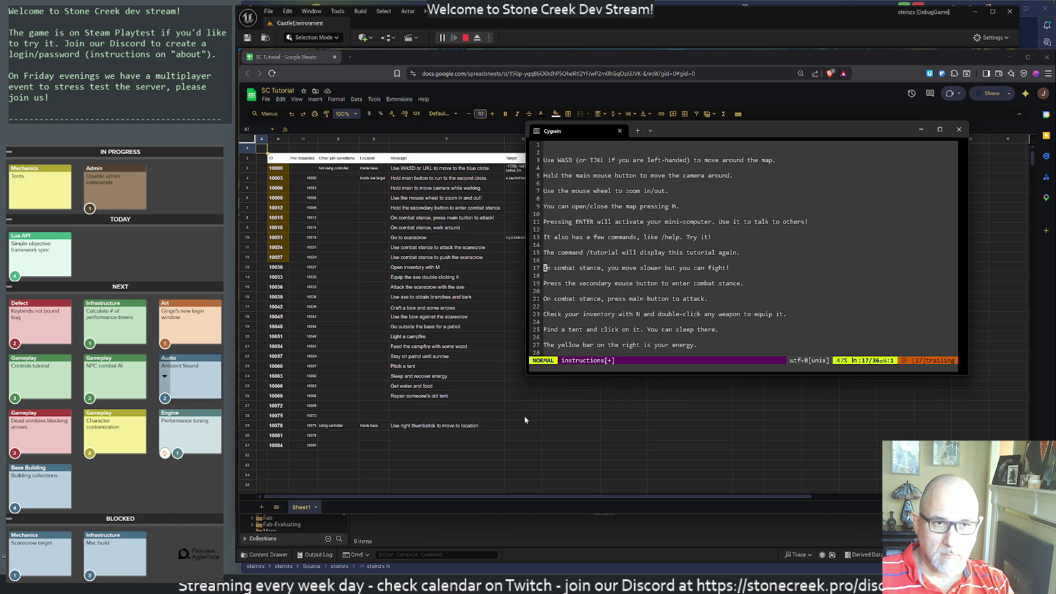
pyautogui.write('dwsC')
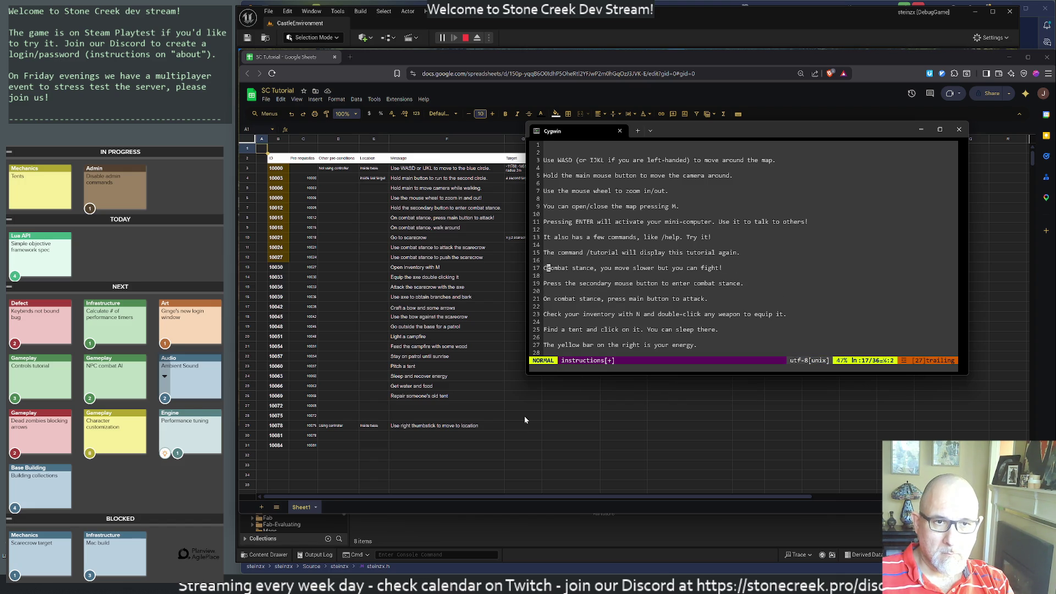
pyautogui.press('Delete')
pyautogui.press('Delete')
pyautogui.write('o')
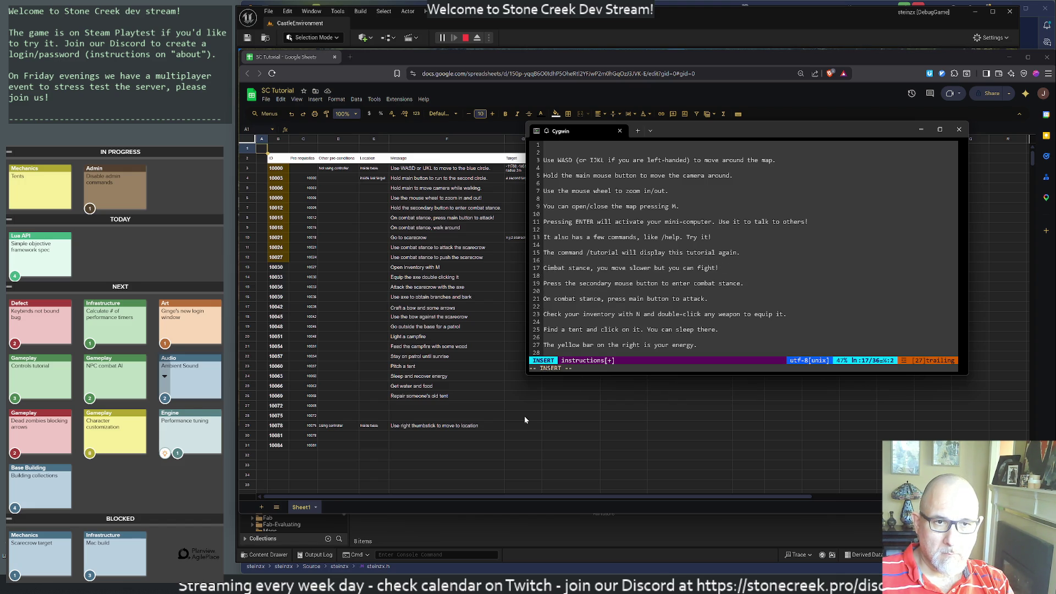
pyautogui.press('Escape')
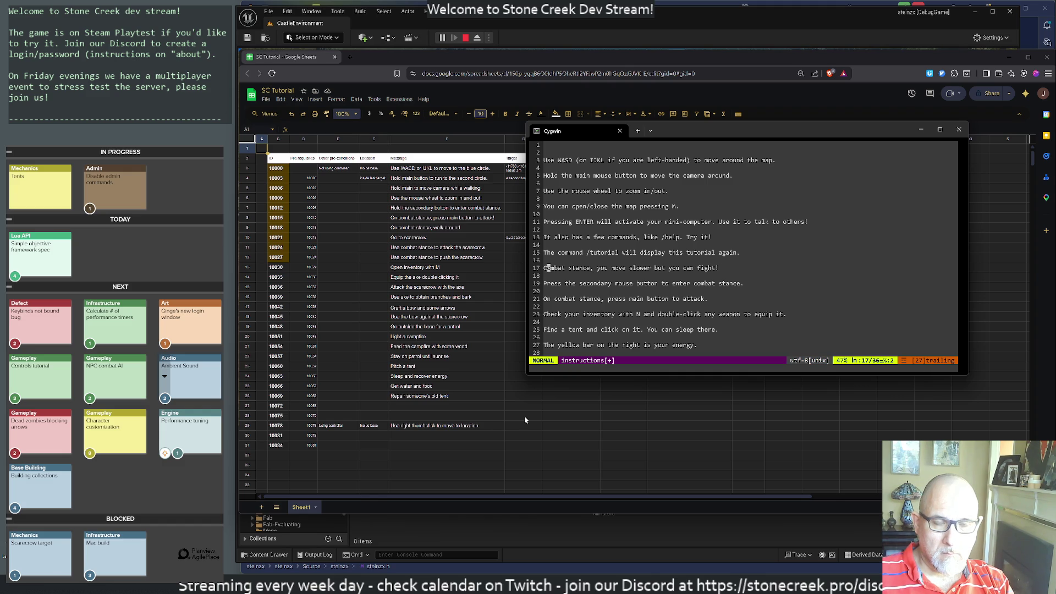
pyautogui.press('w')
pyautogui.press('E')
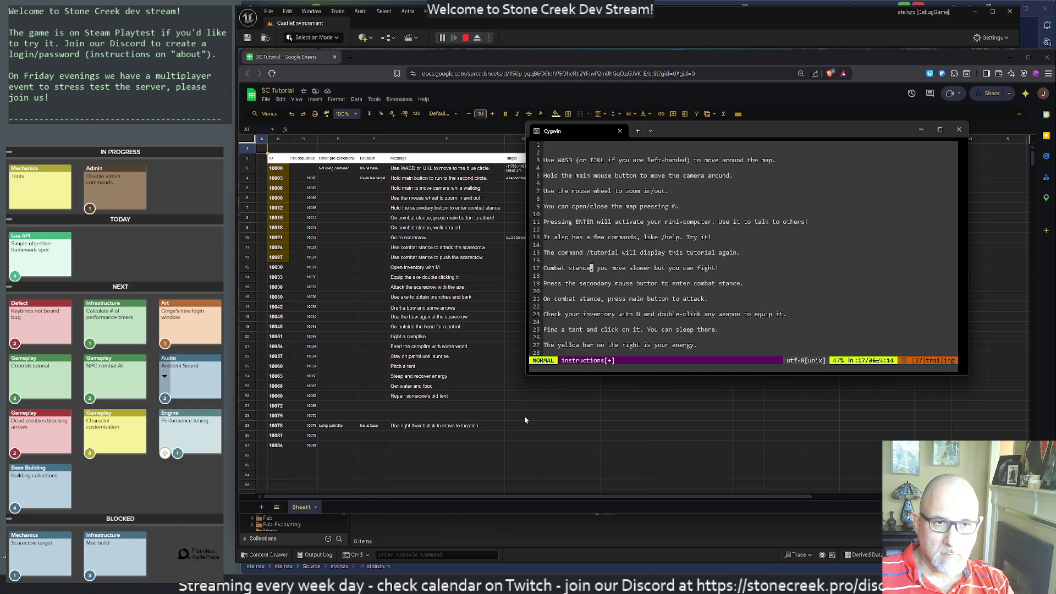
# Try emptying the combat stance line, then undo its removal.
pyautogui.press('0')
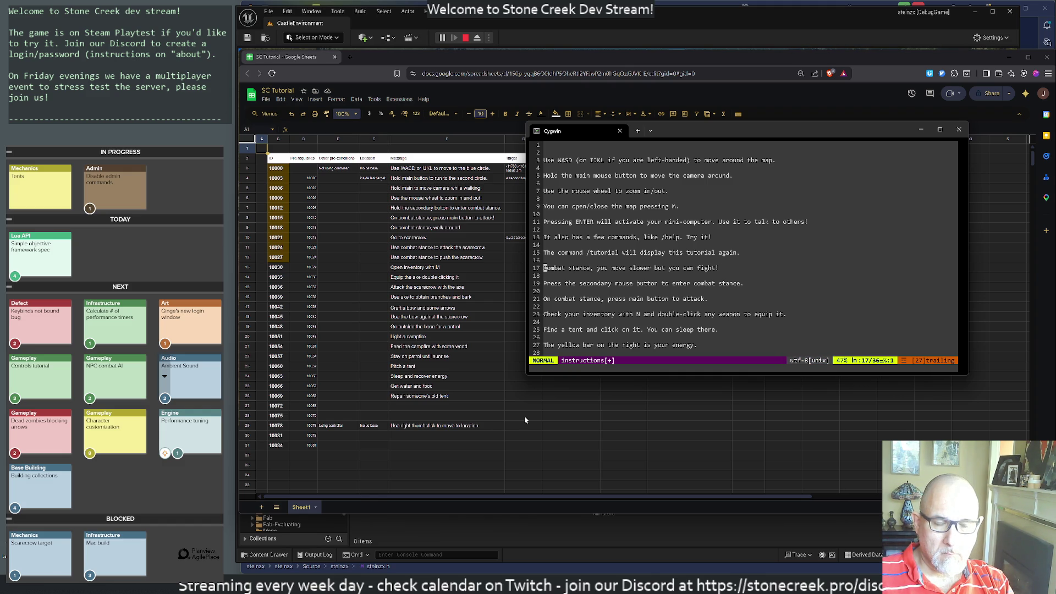
pyautogui.press('i')
pyautogui.press('Delete')
pyautogui.press('Delete')
pyautogui.press('Delete')
pyautogui.press('Escape')
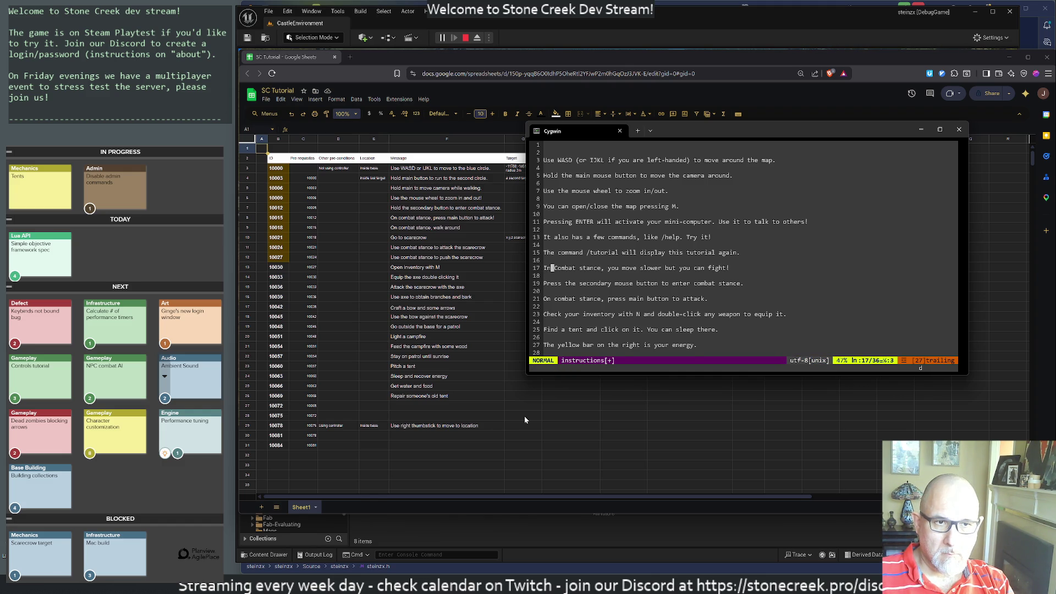
pyautogui.press('d')
pyautogui.press('d')
pyautogui.press('i')
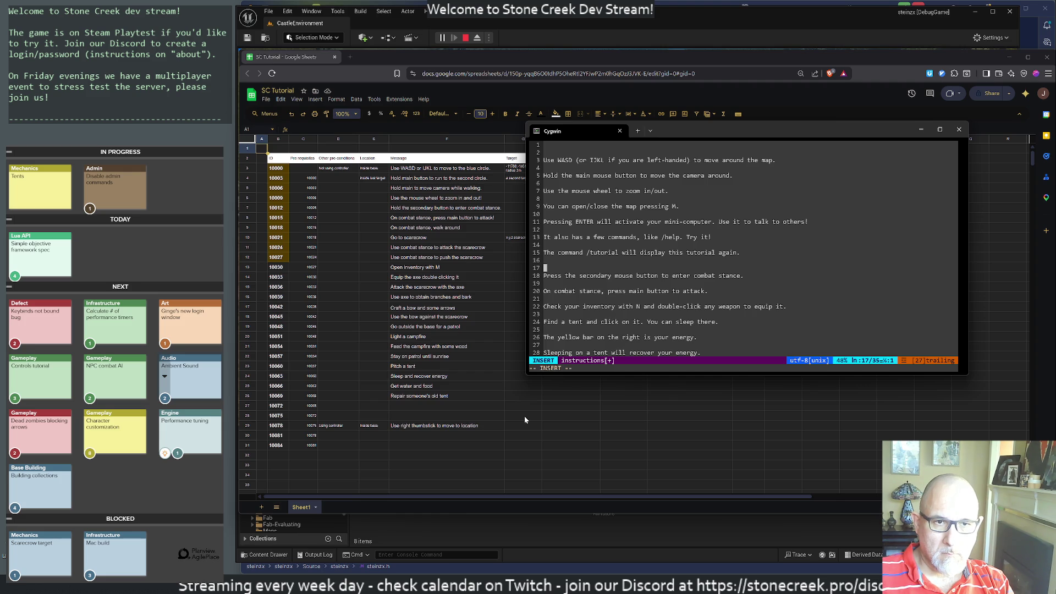
pyautogui.press('Escape')
pyautogui.press('u')
pyautogui.press('u')
pyautogui.press('u')
pyautogui.press('u')
pyautogui.press('u')
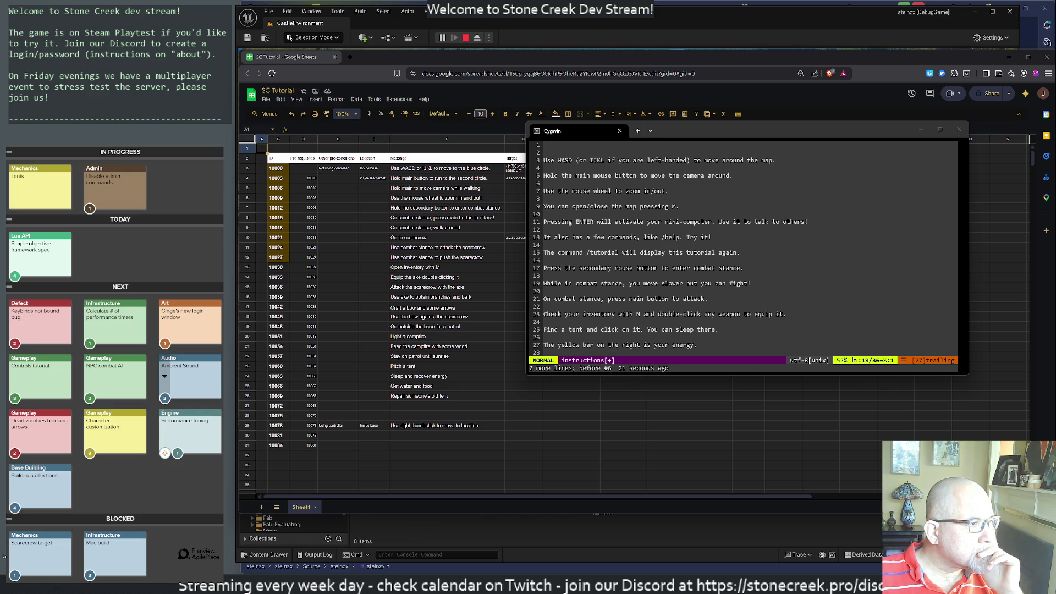
# Save the instructions file and quit vim with :wq.
pyautogui.click(872, 249)
pyautogui.write(':wq')
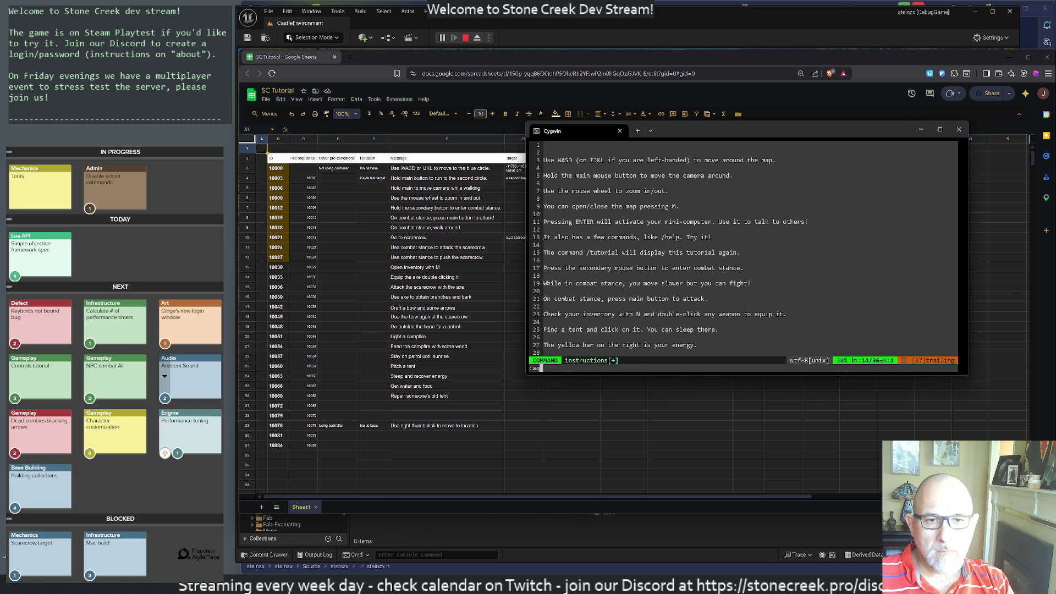
pyautogui.press('Return')
# Print the file with 'cat instructions', then close the Cygwin terminal window.
pyautogui.write('cat')
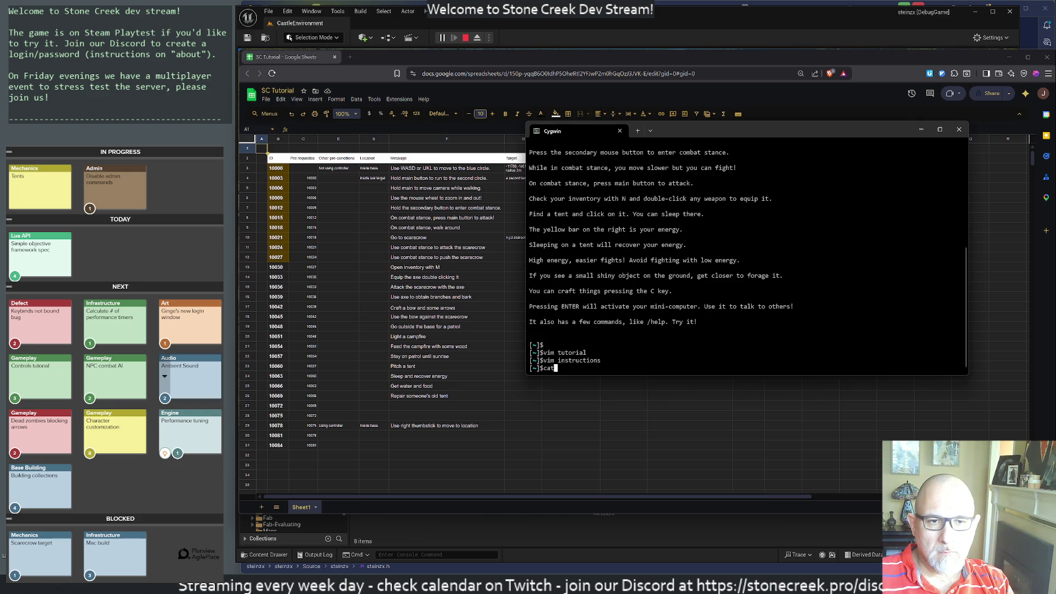
pyautogui.write(' instructions')
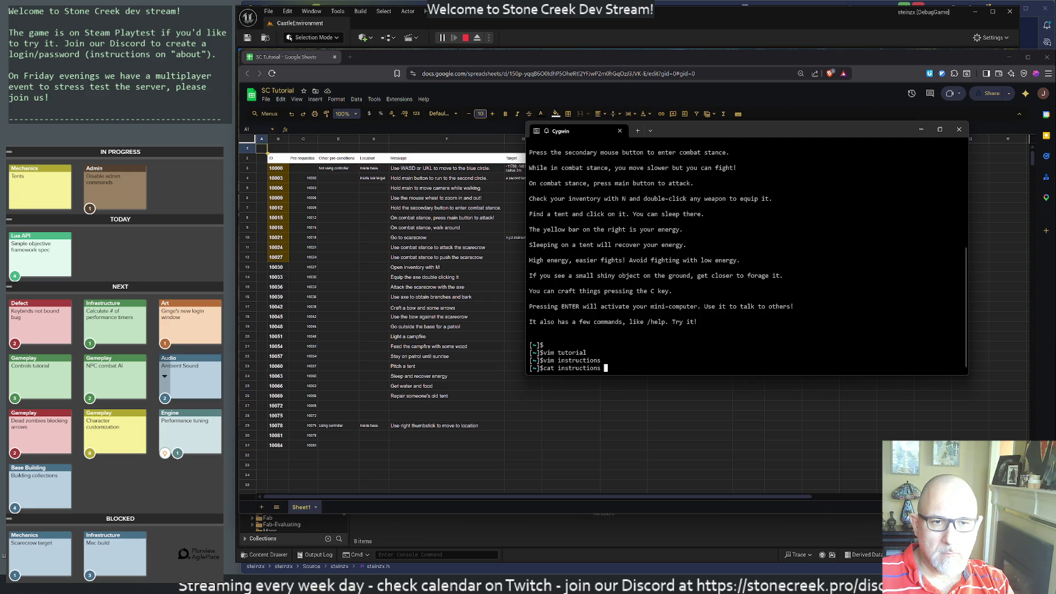
pyautogui.press('Return')
pyautogui.moveTo(692, 355)
pyautogui.mouseDown()
pyautogui.moveTo(690, 322)
pyautogui.moveTo(658, 291)
pyautogui.moveTo(550, 267)
pyautogui.moveTo(507, 224)
pyautogui.mouseUp()
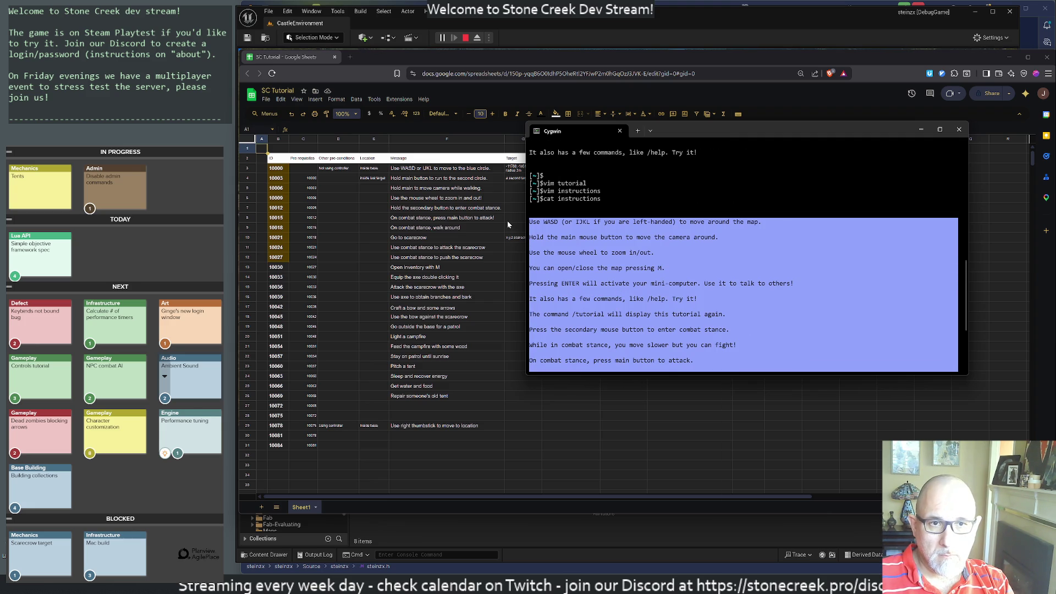
pyautogui.click(706, 264)
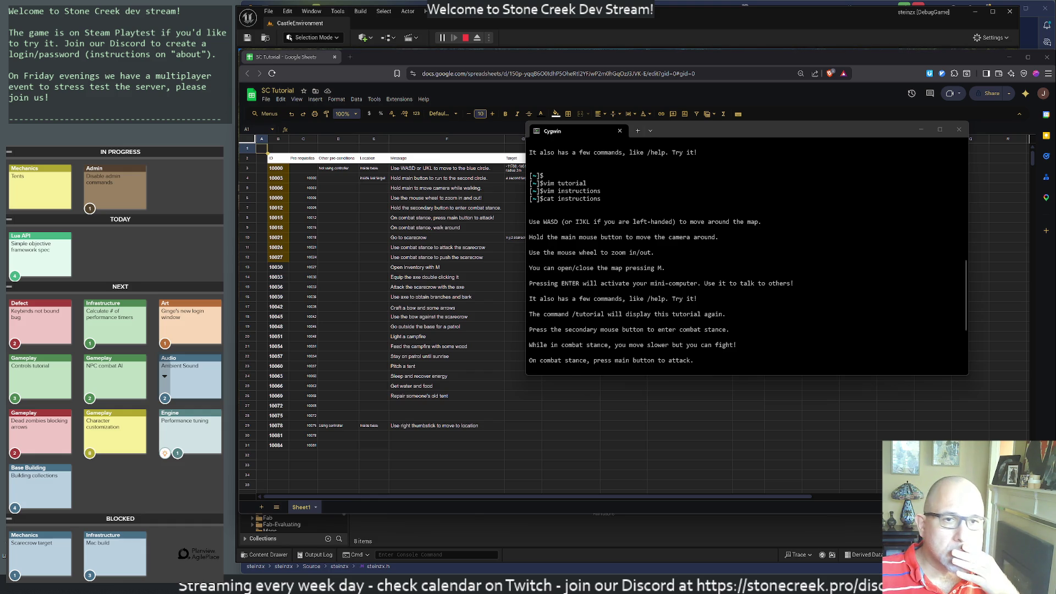
pyautogui.click(960, 130)
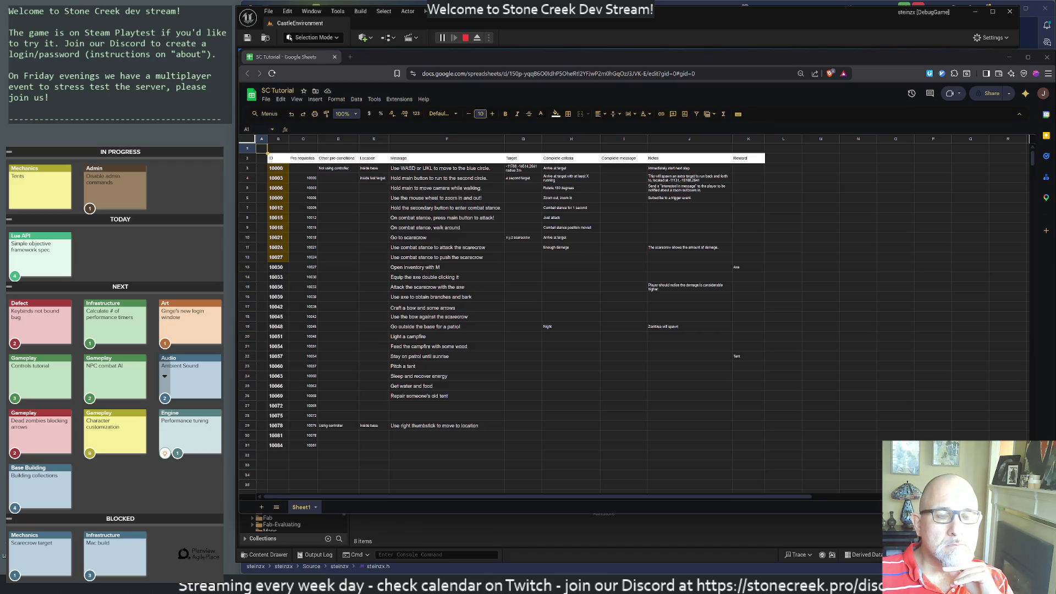
# Return to the running game, then stop and restart the Play-In-Editor session.
pyautogui.hotkey('alt', 'Tab')
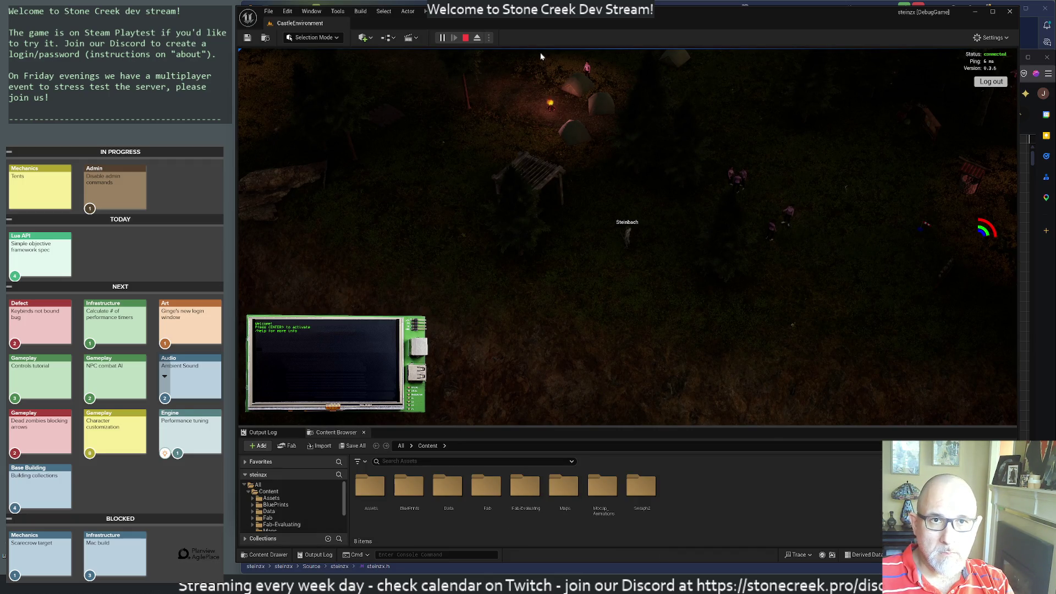
pyautogui.press('s')
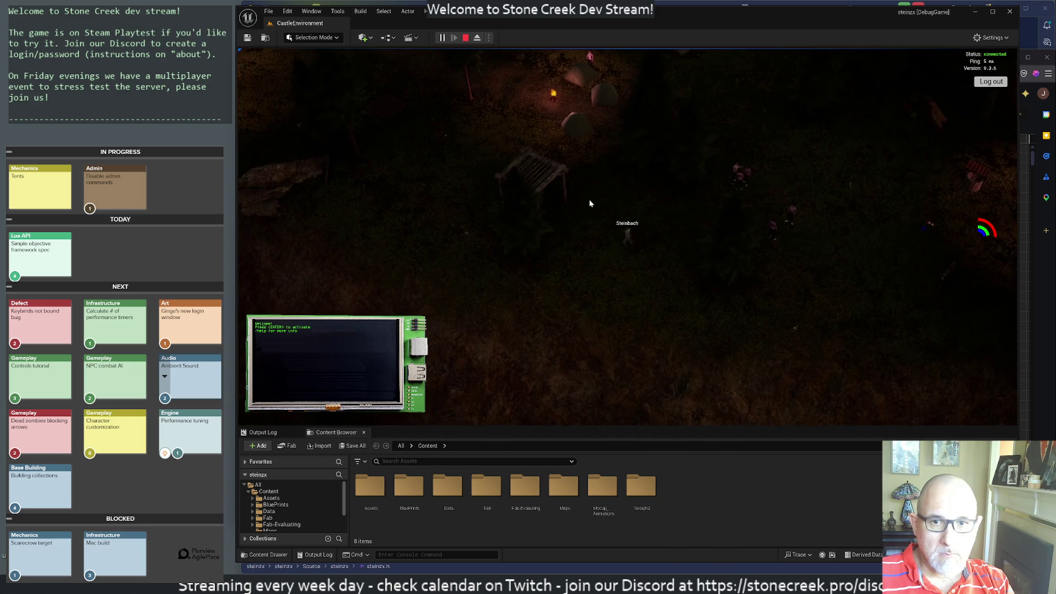
pyautogui.click(467, 39)
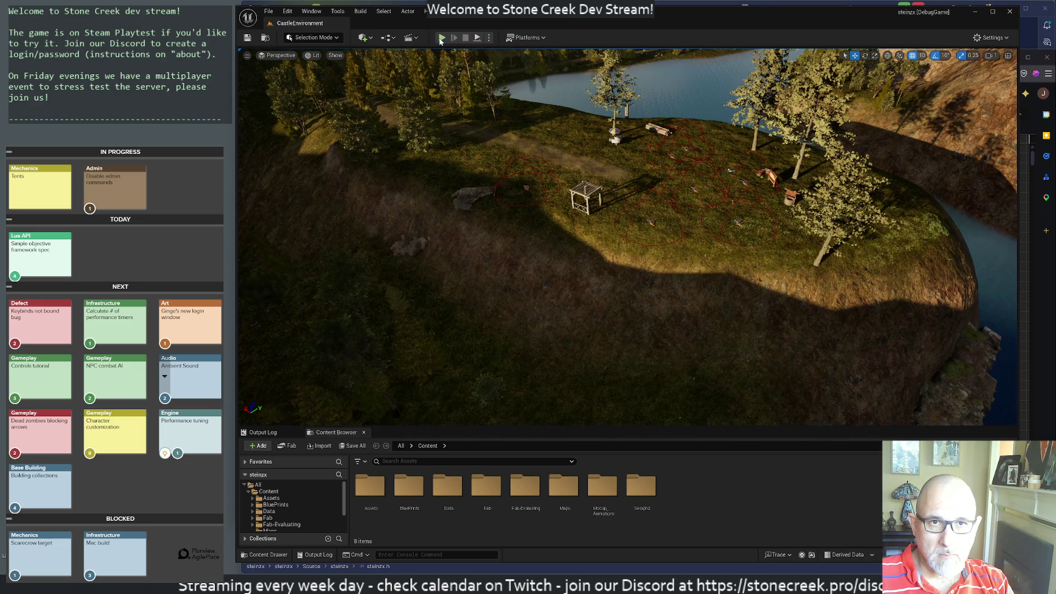
pyautogui.click(441, 39)
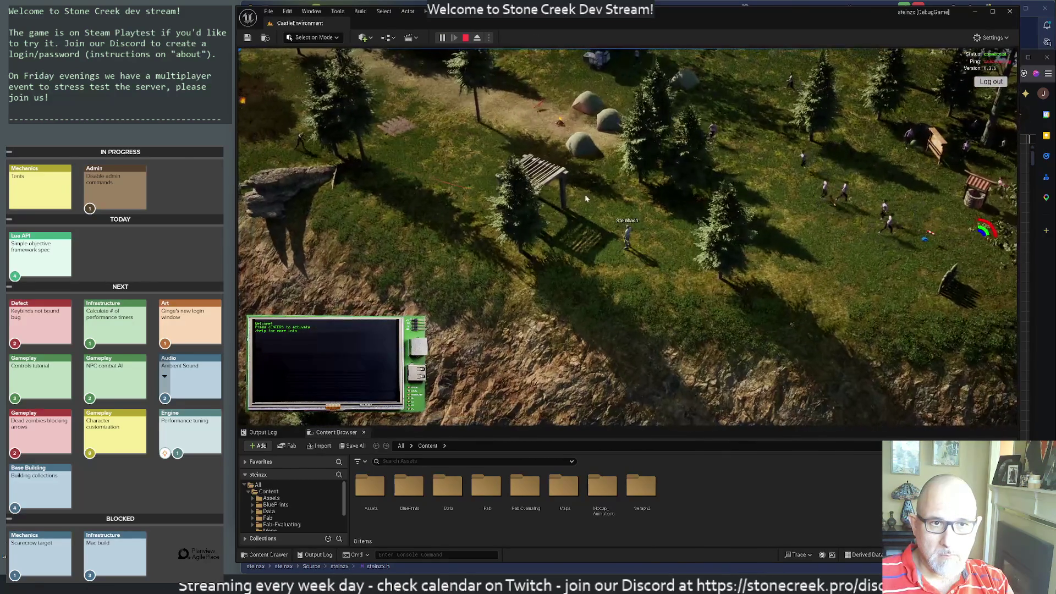
# Open the in-game mini-computer console, orbit the camera, and screenshot the monitor.
pyautogui.press('Return')
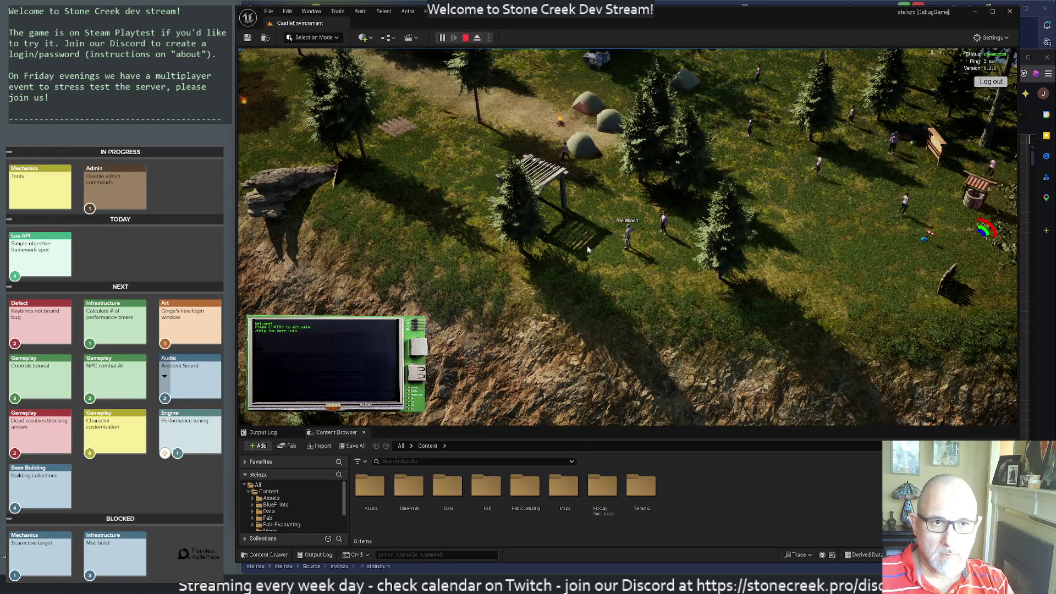
pyautogui.moveTo(587, 249)
pyautogui.mouseDown()
pyautogui.moveTo(580, 233)
pyautogui.moveTo(549, 226)
pyautogui.mouseUp()
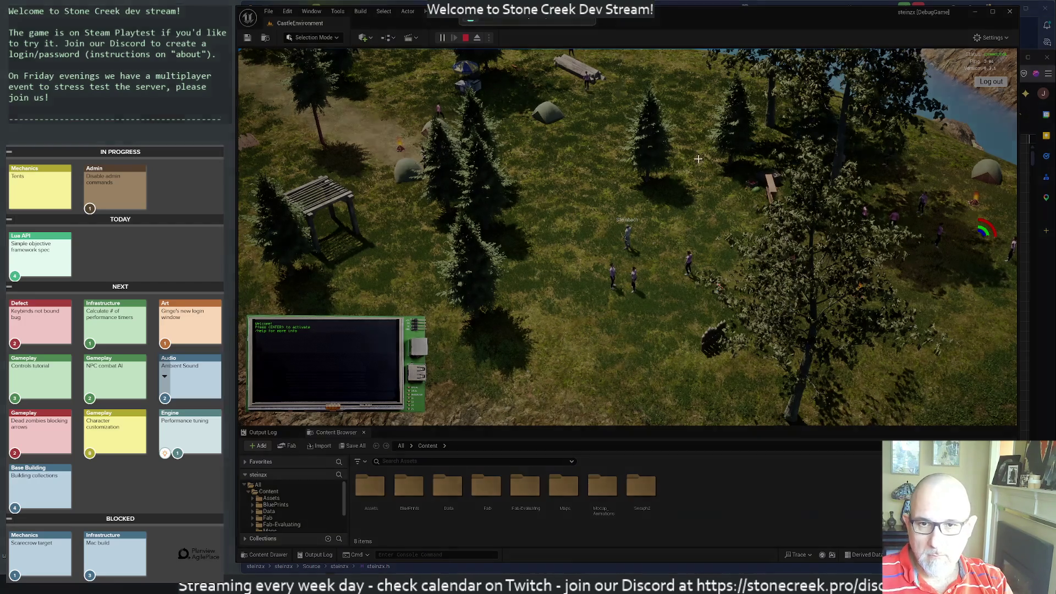
pyautogui.moveTo(244, 312); pyautogui.dragTo(432, 421)
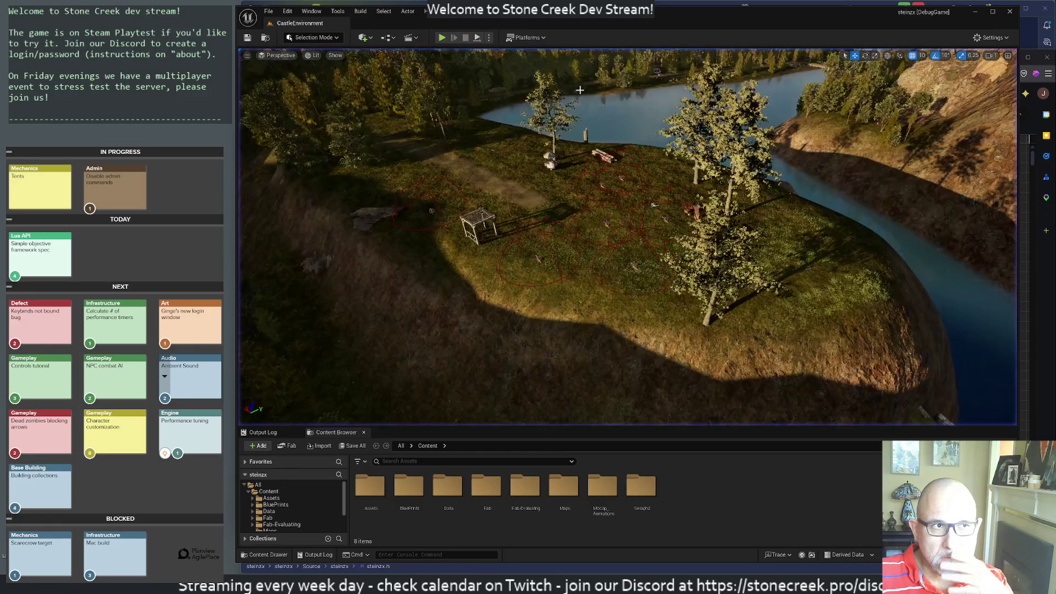
# End play mode and open WBP_ChatBox from Content > BluePrints > HUD > ChatBox.
pyautogui.press('Escape')
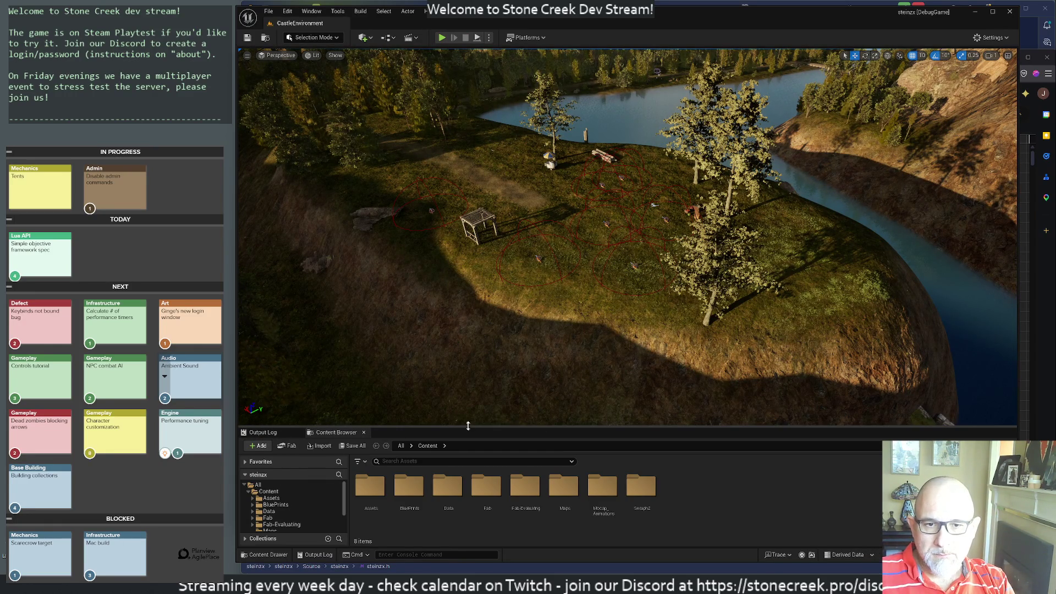
pyautogui.moveTo(468, 427); pyautogui.dragTo(498, 258)
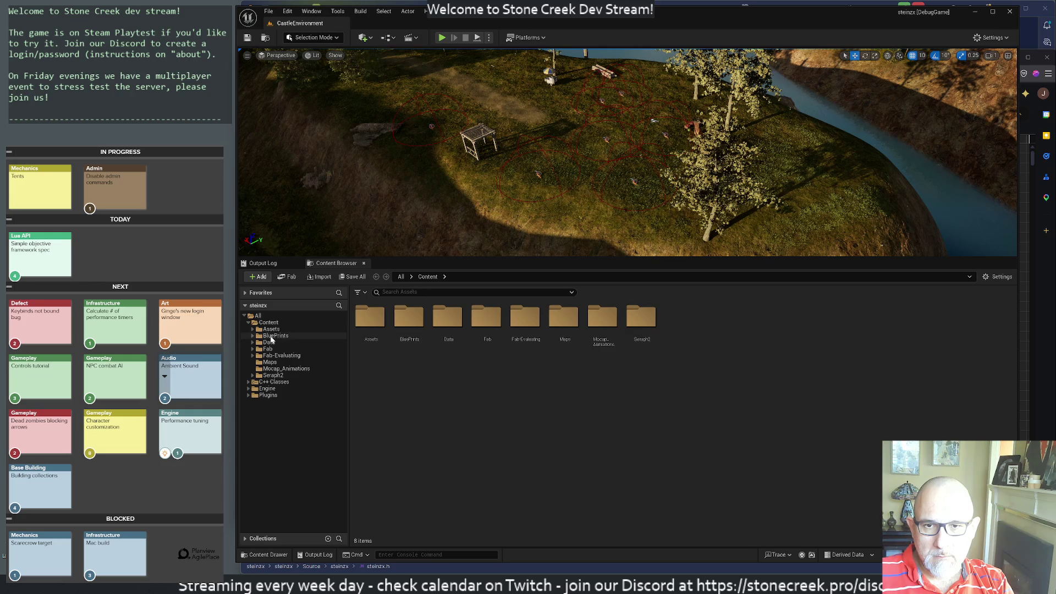
pyautogui.click(269, 335)
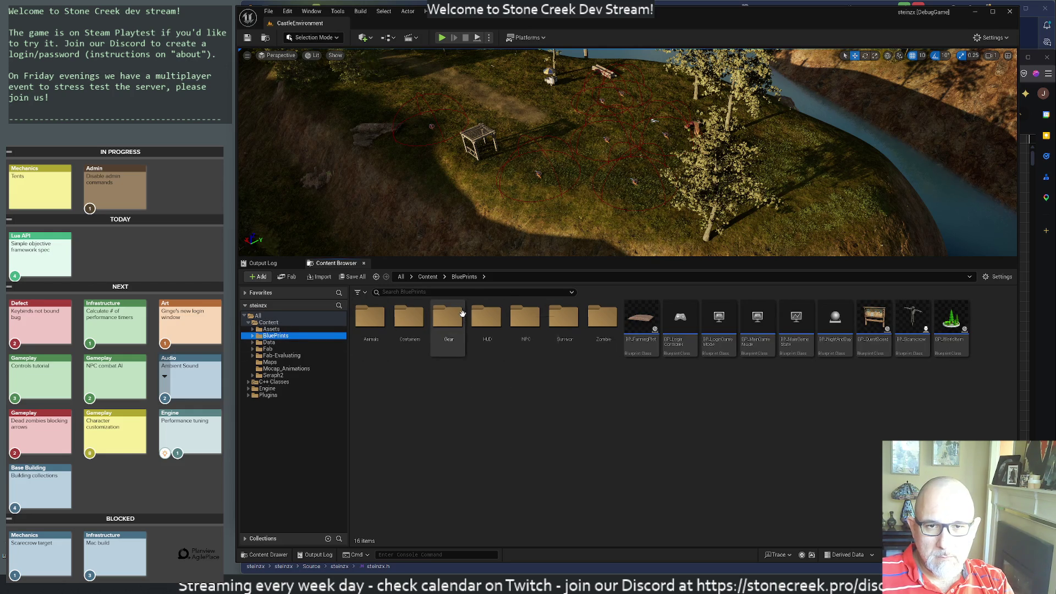
pyautogui.click(484, 319)
pyautogui.doubleClick(485, 319)
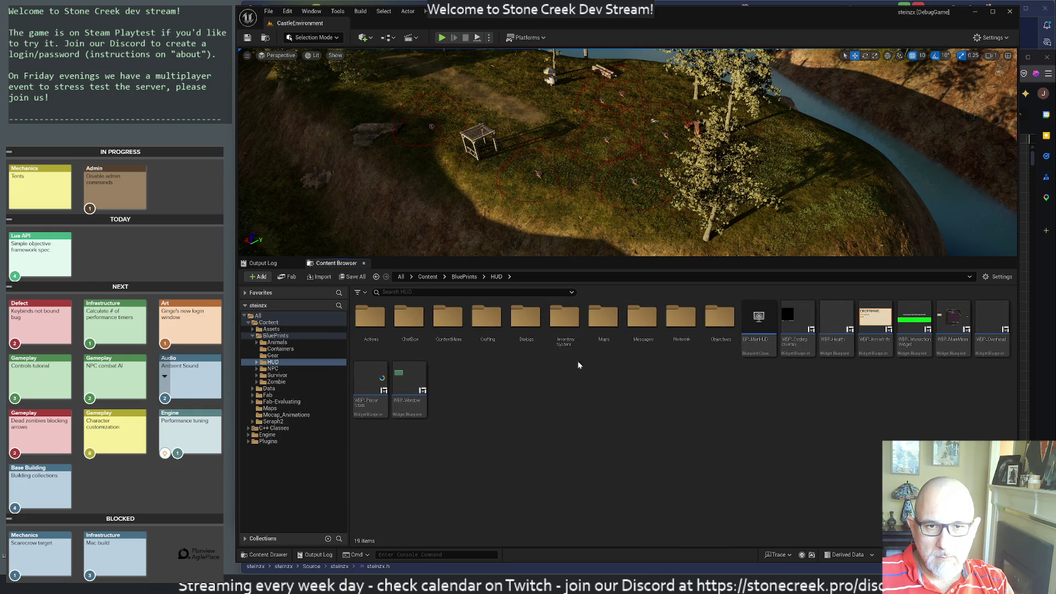
pyautogui.doubleClick(410, 318)
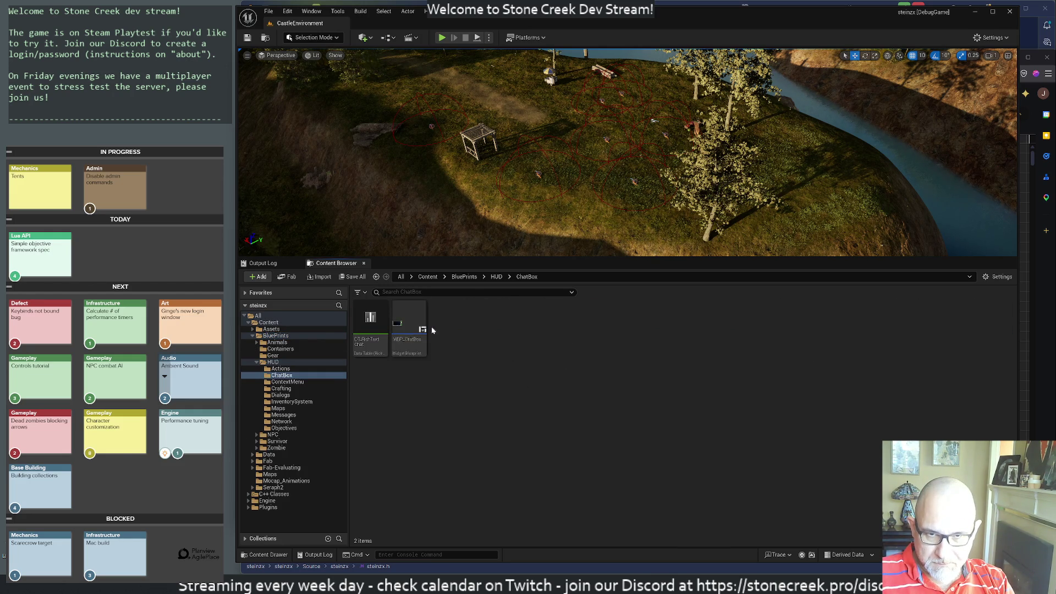
pyautogui.doubleClick(411, 325)
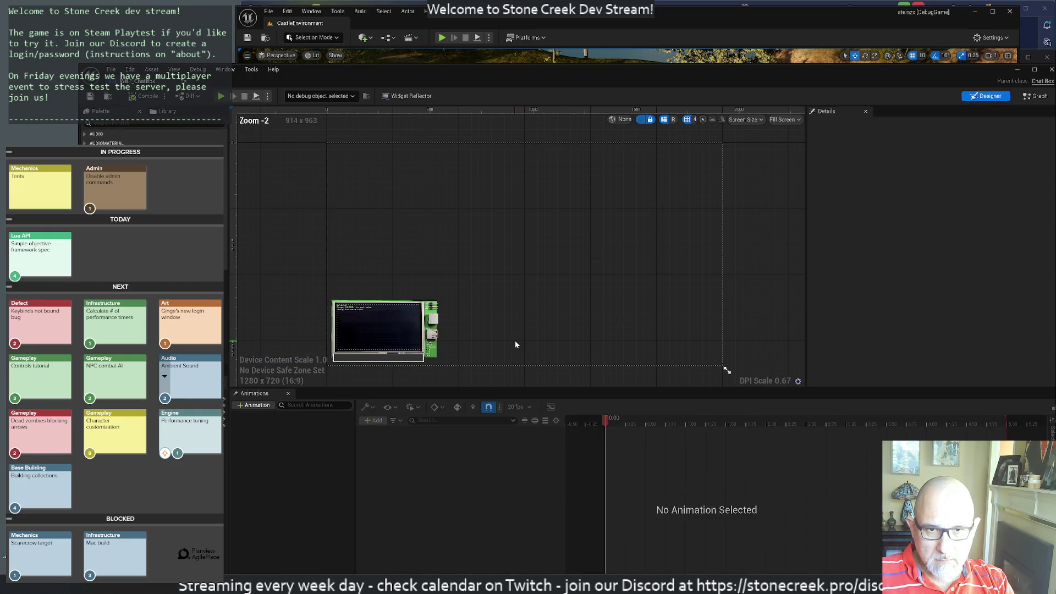
# Select the duplicated ChatScrollBox_1 widget and rename it to TutorialBox.
pyautogui.scroll(7, 350, 326)
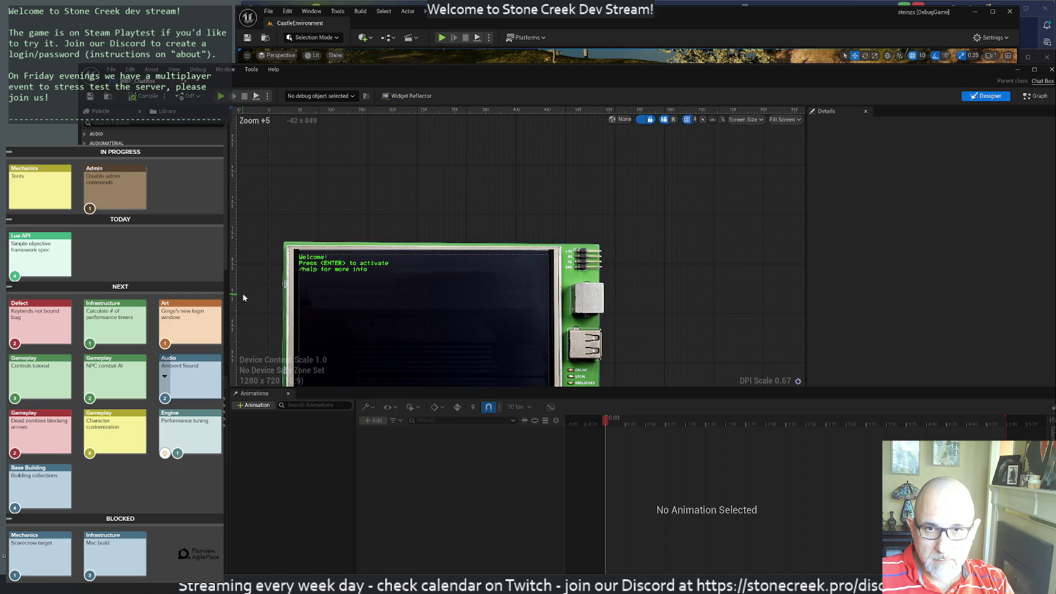
pyautogui.moveTo(245, 298)
pyautogui.mouseDown()
pyautogui.moveTo(387, 184)
pyautogui.moveTo(351, 184)
pyautogui.mouseUp()
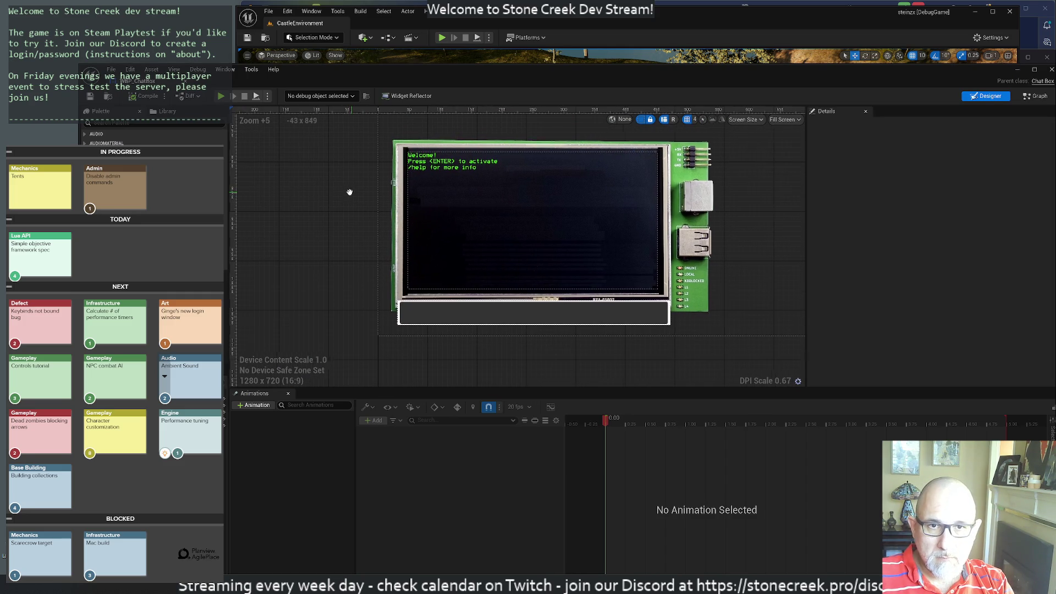
pyautogui.click(483, 204)
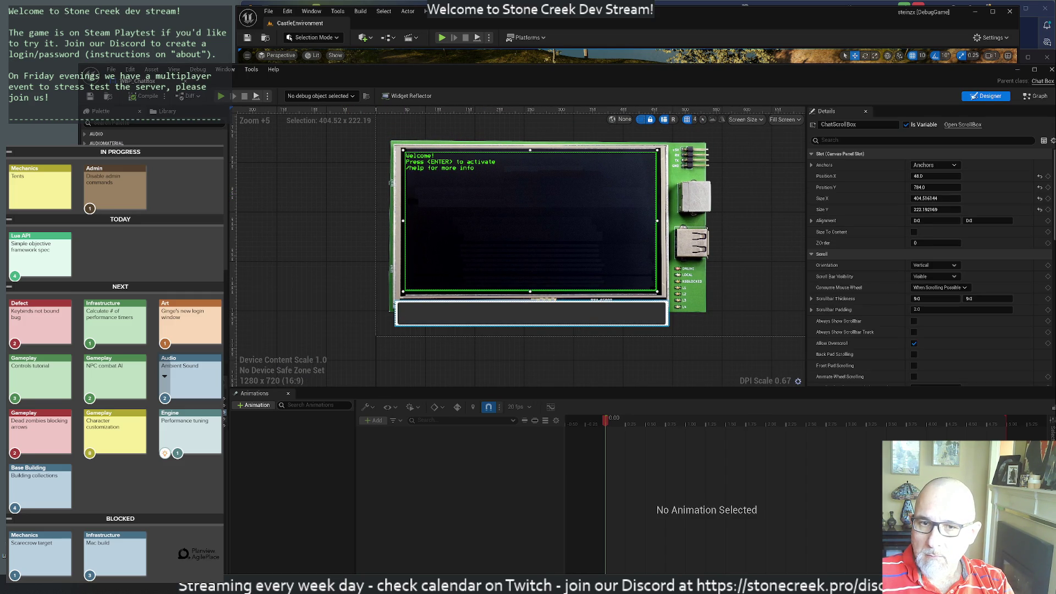
pyautogui.press('Escape')
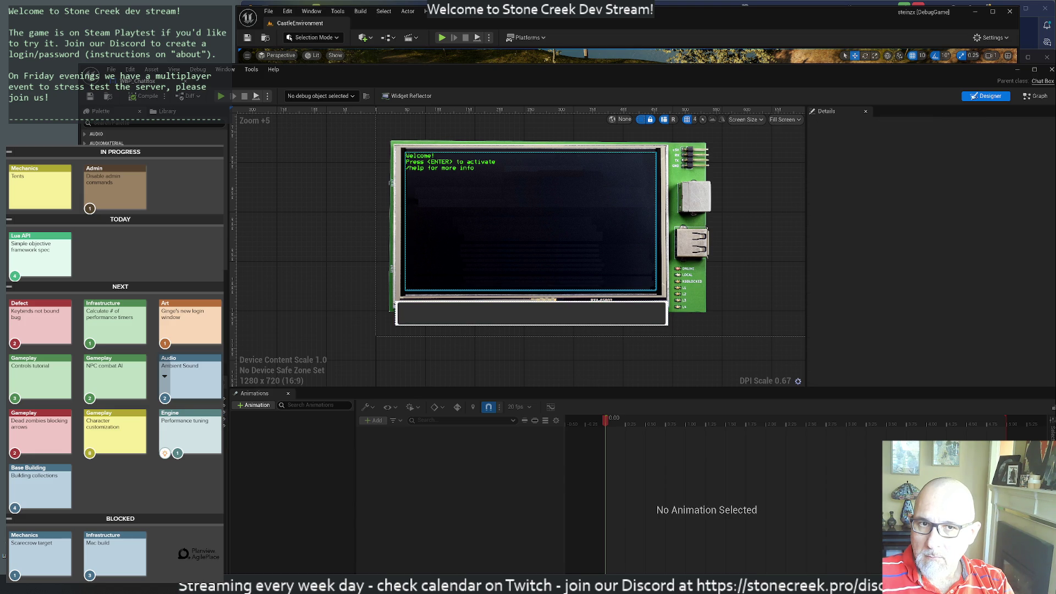
pyautogui.click(531, 219)
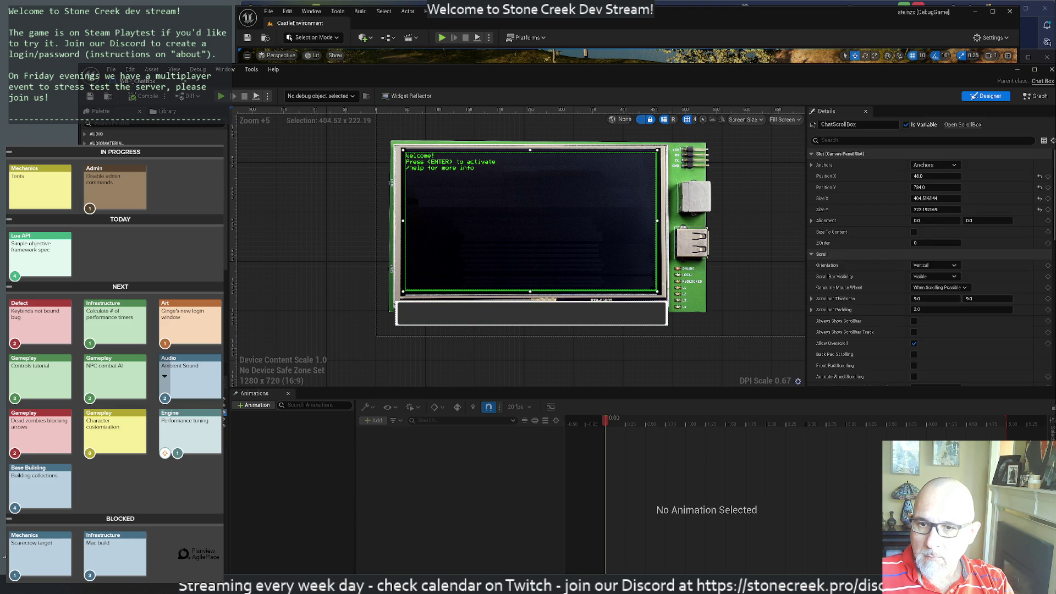
pyautogui.click(759, 247)
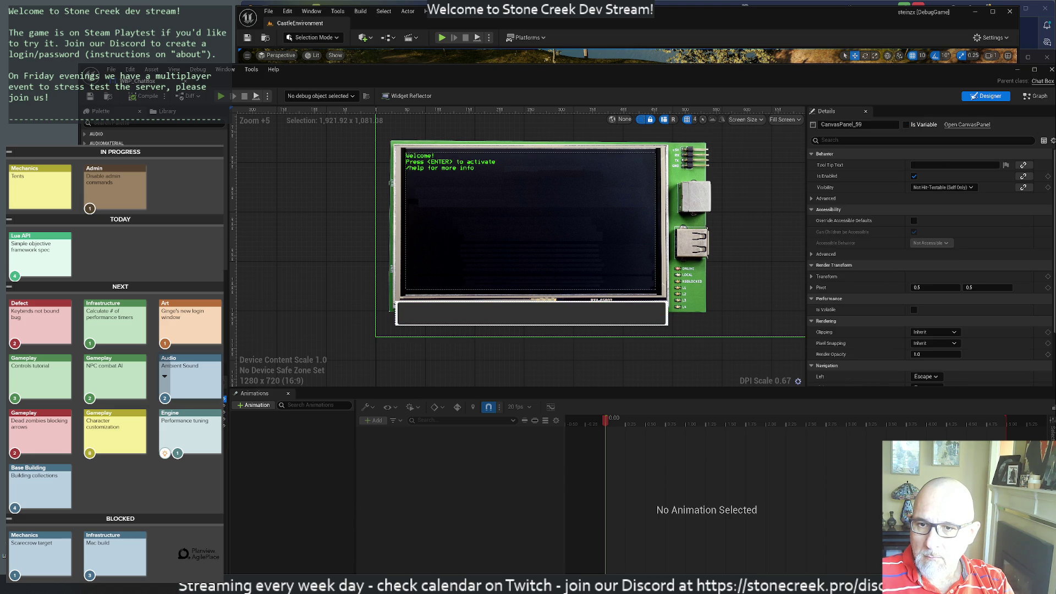
pyautogui.click(220, 432)
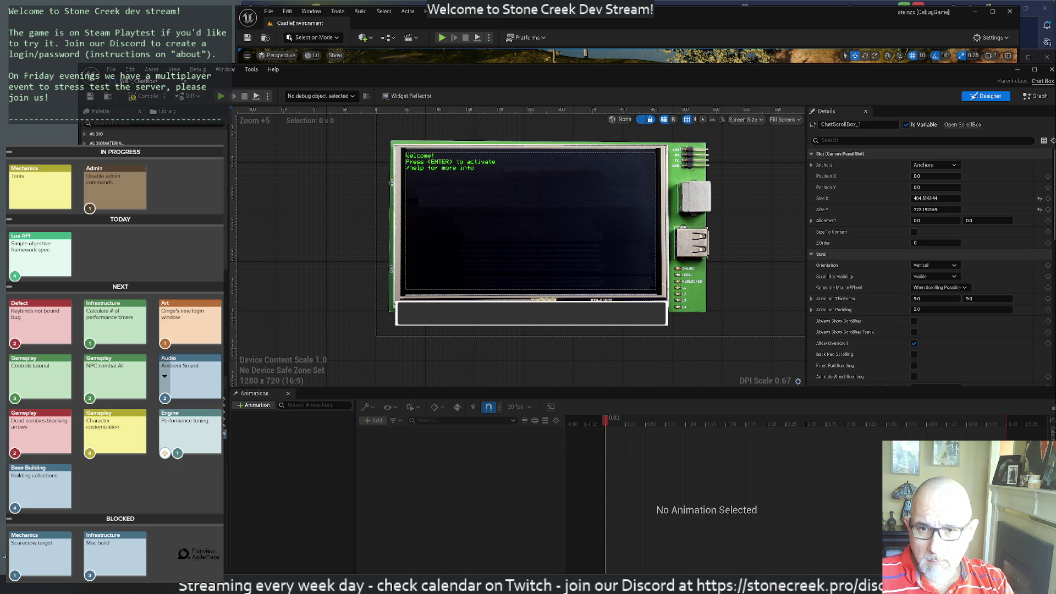
pyautogui.write('TutorialBox')
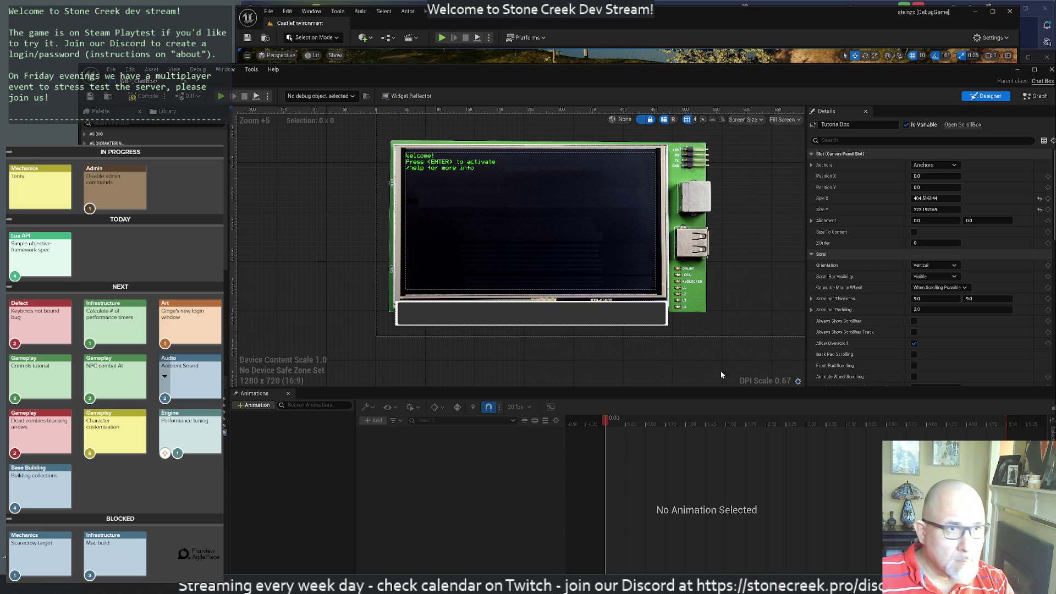
# Open the ScrollBox source header in Rider from the Details panel.
pyautogui.scroll(-2, 858, 316)
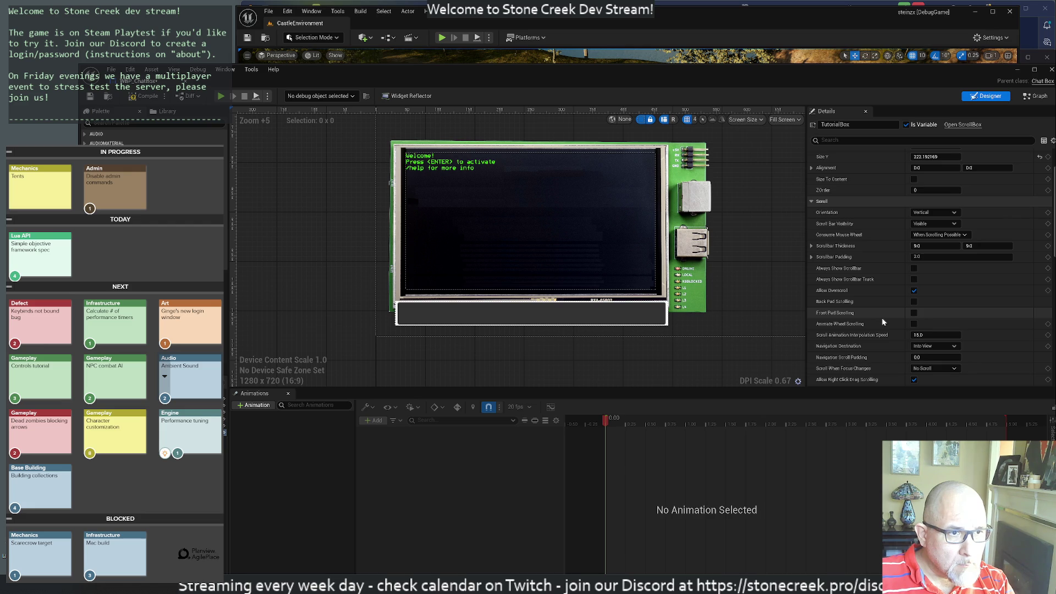
pyautogui.scroll(-10, 882, 322)
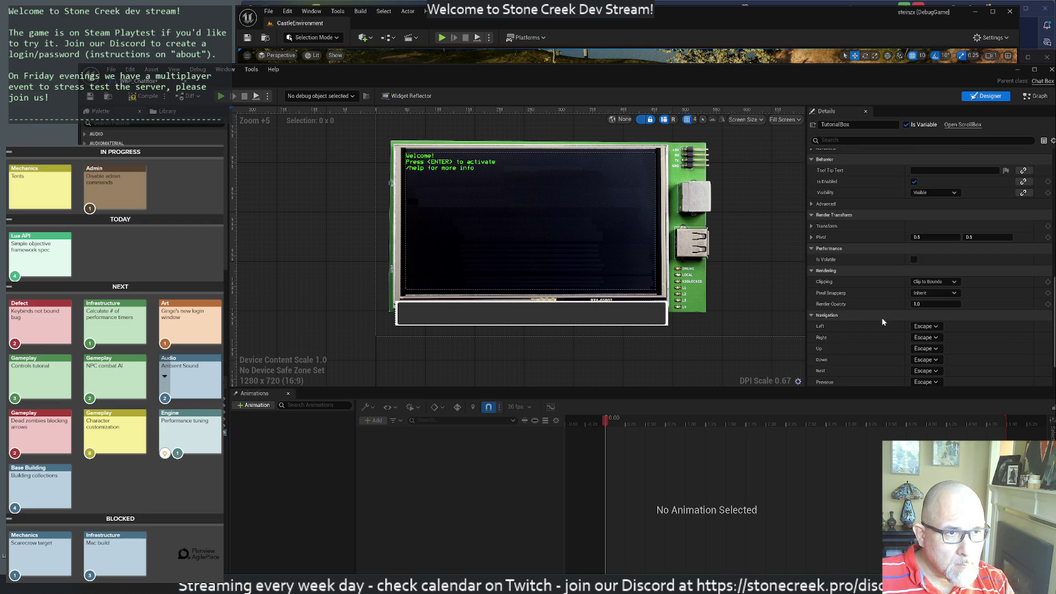
pyautogui.scroll(-2, 883, 322)
pyautogui.scroll(10, 869, 304)
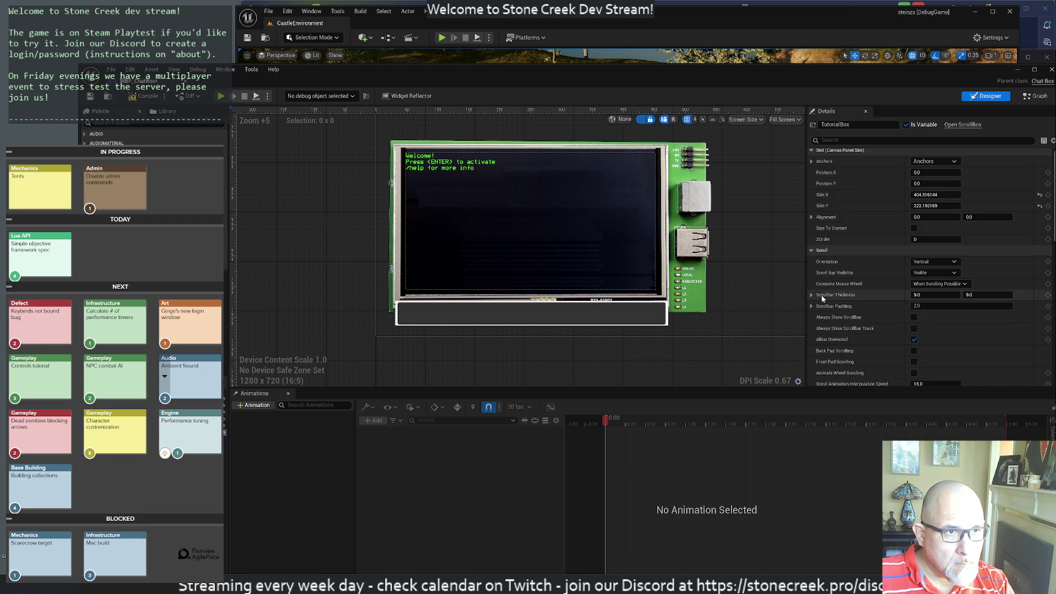
pyautogui.click(963, 124)
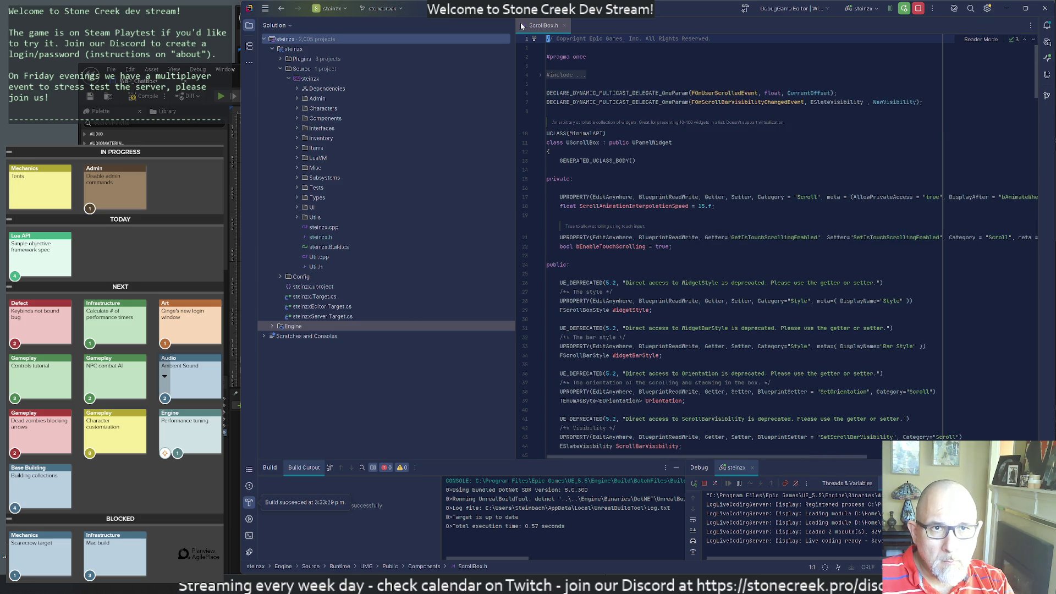
# Close the ScrollBox.h tab in Rider and return to the Unreal widget editor.
pyautogui.middleClick(540, 24)
pyautogui.hotkey('alt', 'Tab')
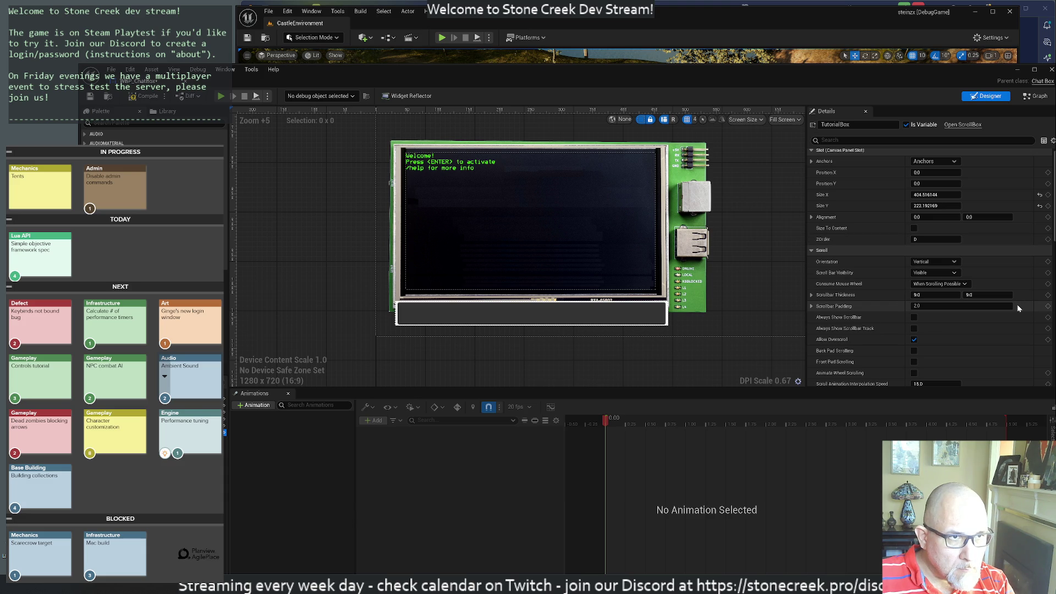
pyautogui.scroll(-2, 965, 342)
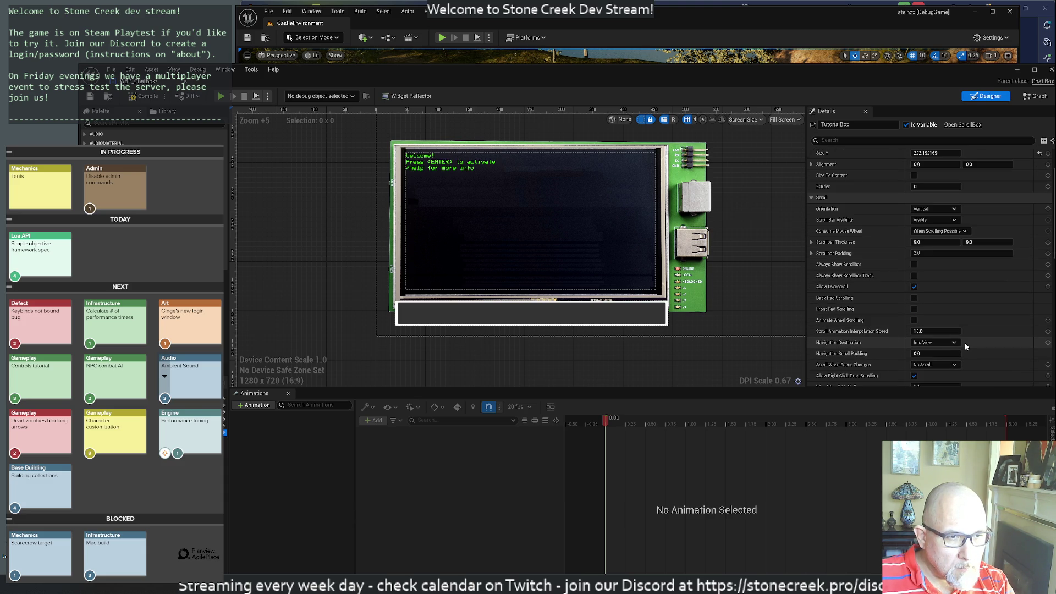
pyautogui.scroll(-7, 964, 345)
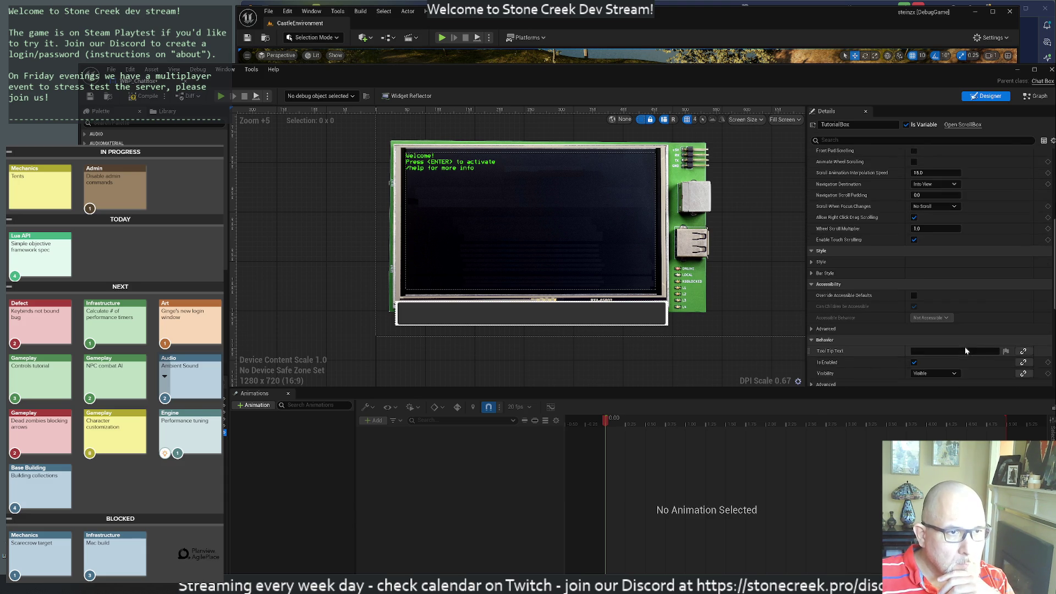
pyautogui.scroll(-2, 964, 348)
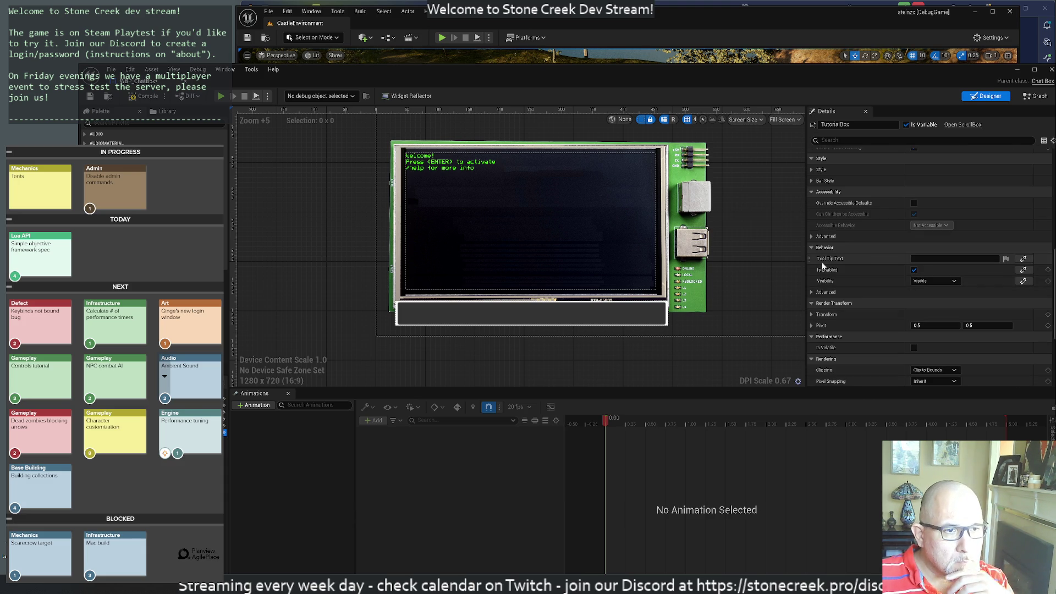
pyautogui.click(834, 140)
pyautogui.write('Wel')
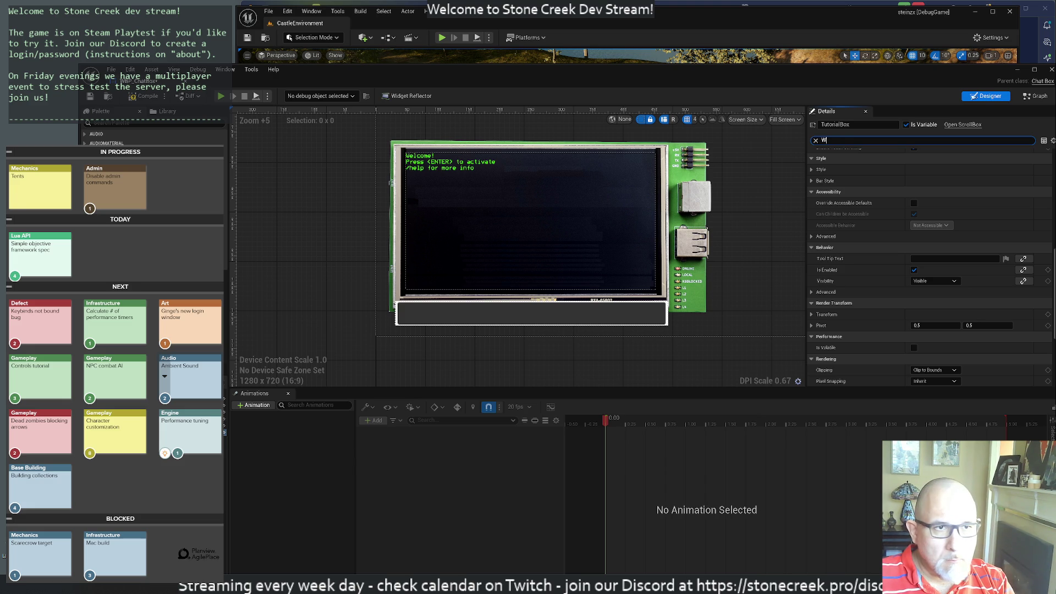
pyautogui.press('BackSpace')
pyautogui.press('BackSpace')
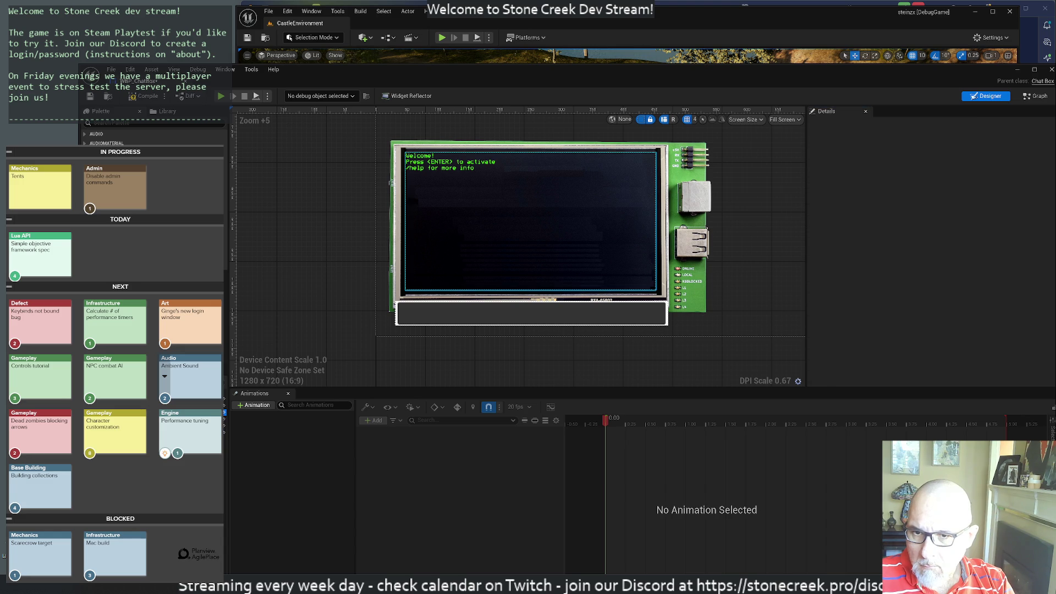
pyautogui.click(530, 220)
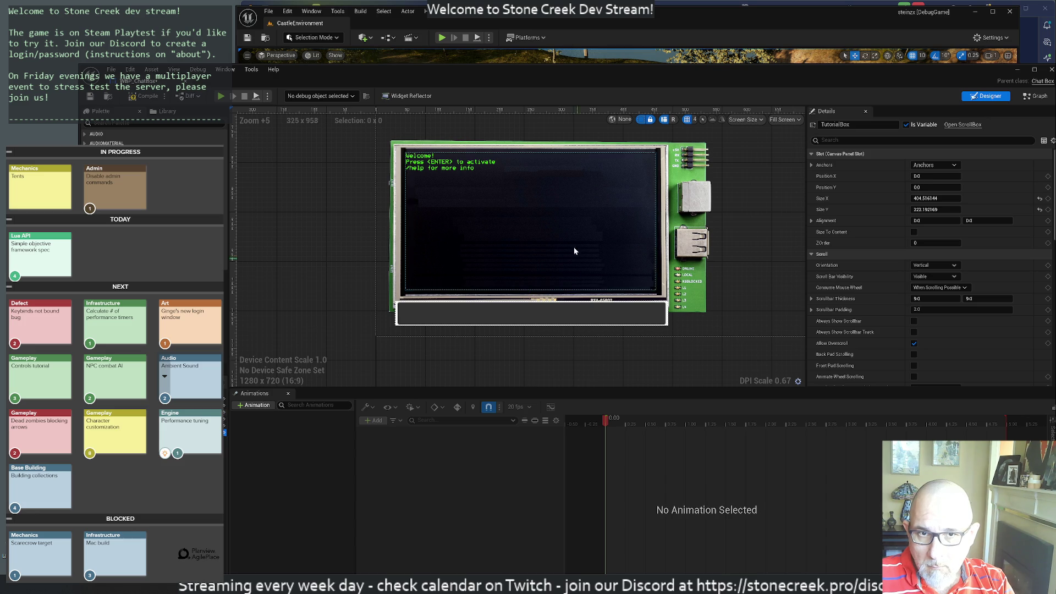
pyautogui.rightClick(433, 164)
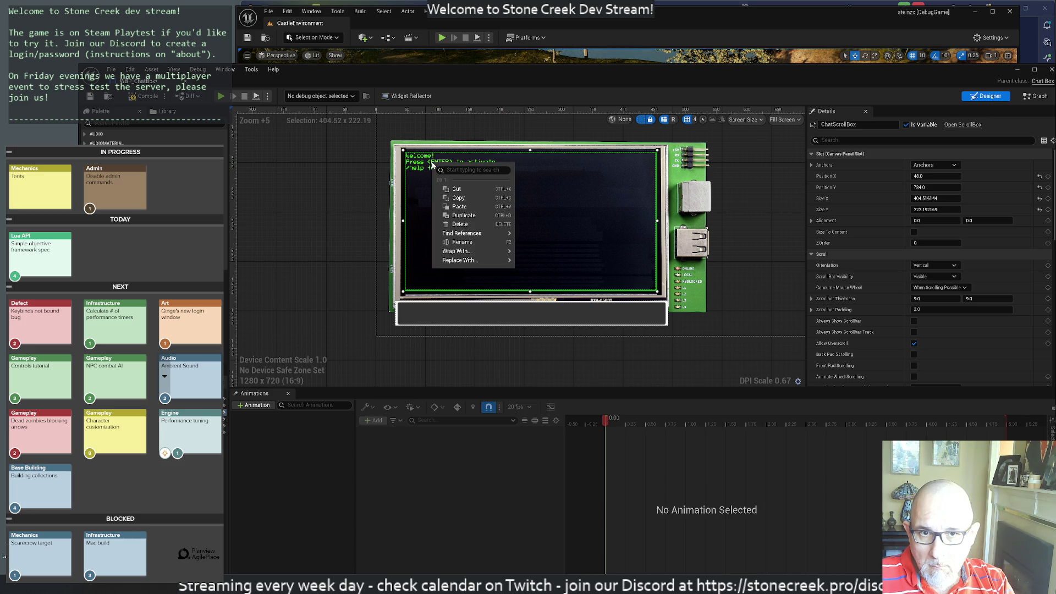
pyautogui.click(416, 163)
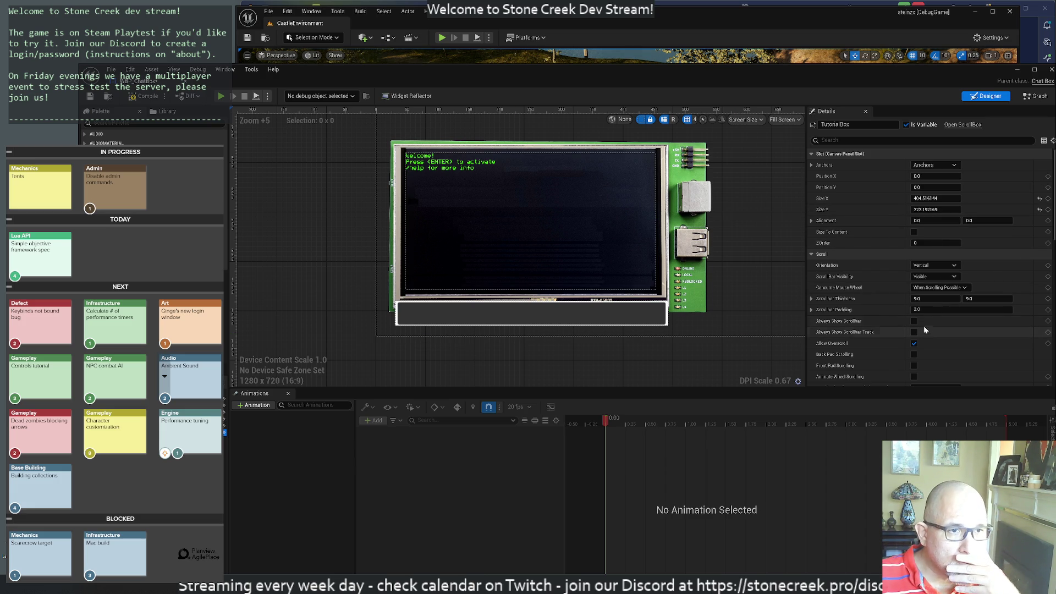
pyautogui.scroll(-3, 923, 325)
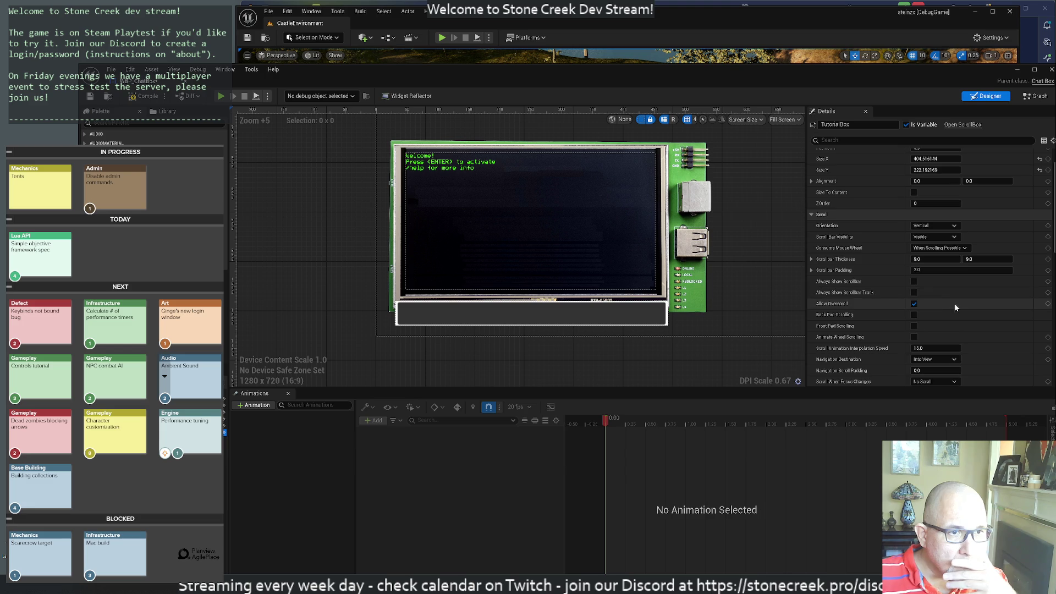
pyautogui.scroll(-5, 955, 306)
pyautogui.scroll(-5, 954, 305)
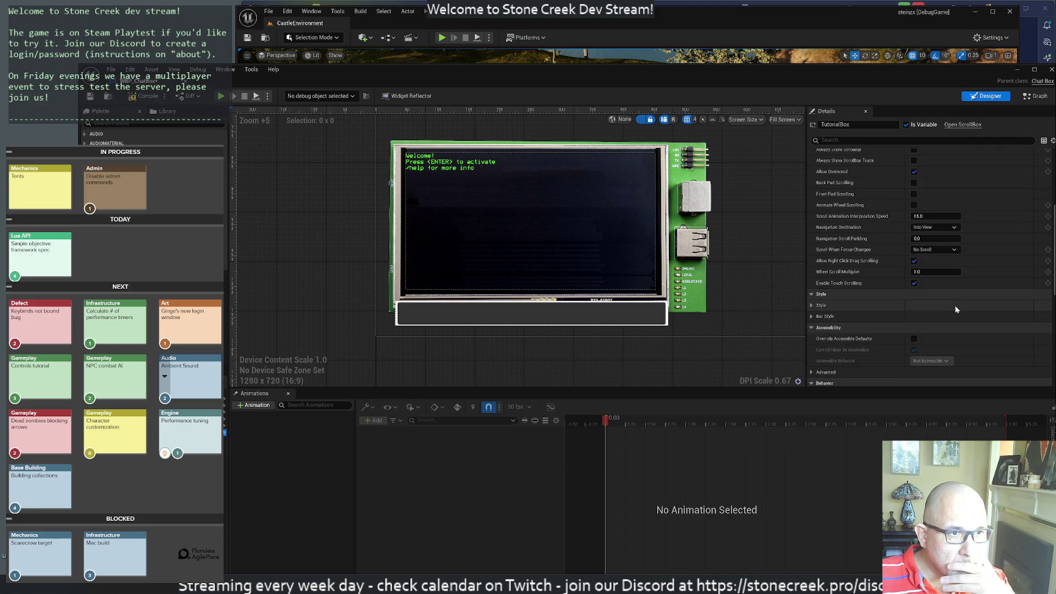
pyautogui.scroll(-10, 914, 305)
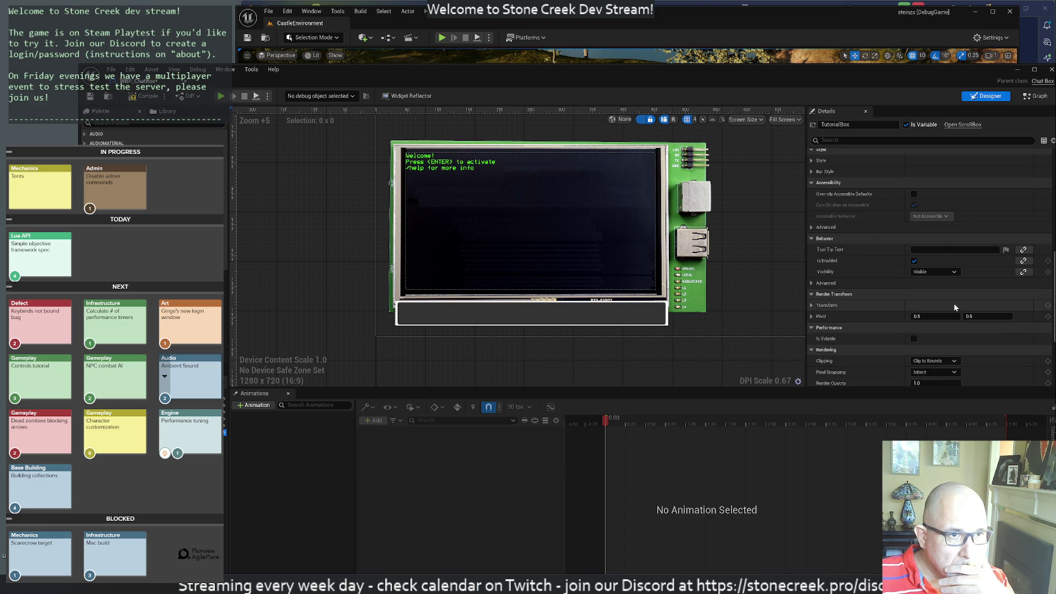
pyautogui.scroll(-10, 954, 307)
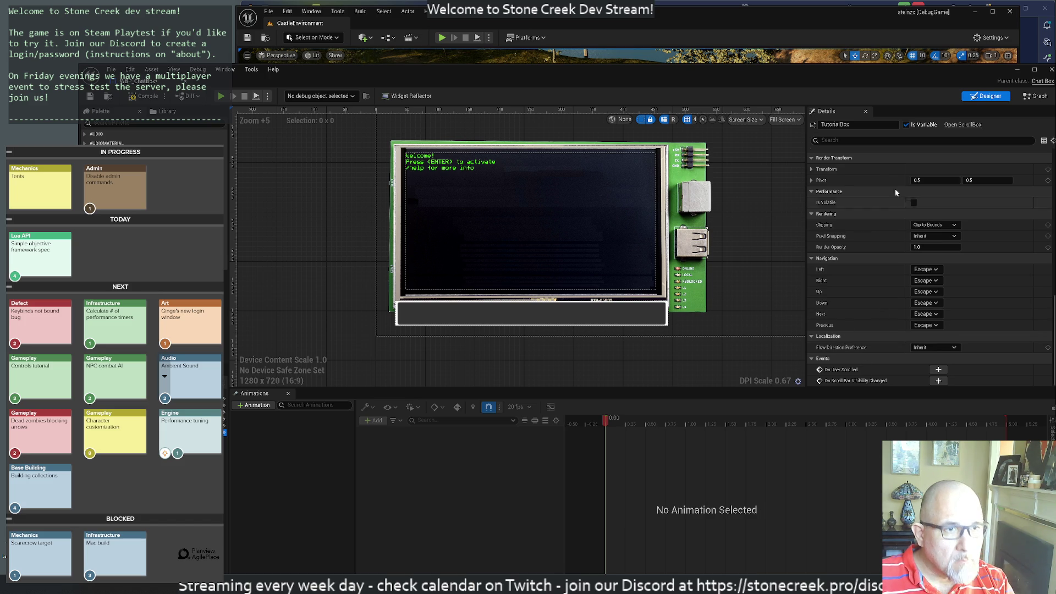
# Filter Details by 'visi' and set TutorialBox Visibility to Collapsed.
pyautogui.click(895, 140)
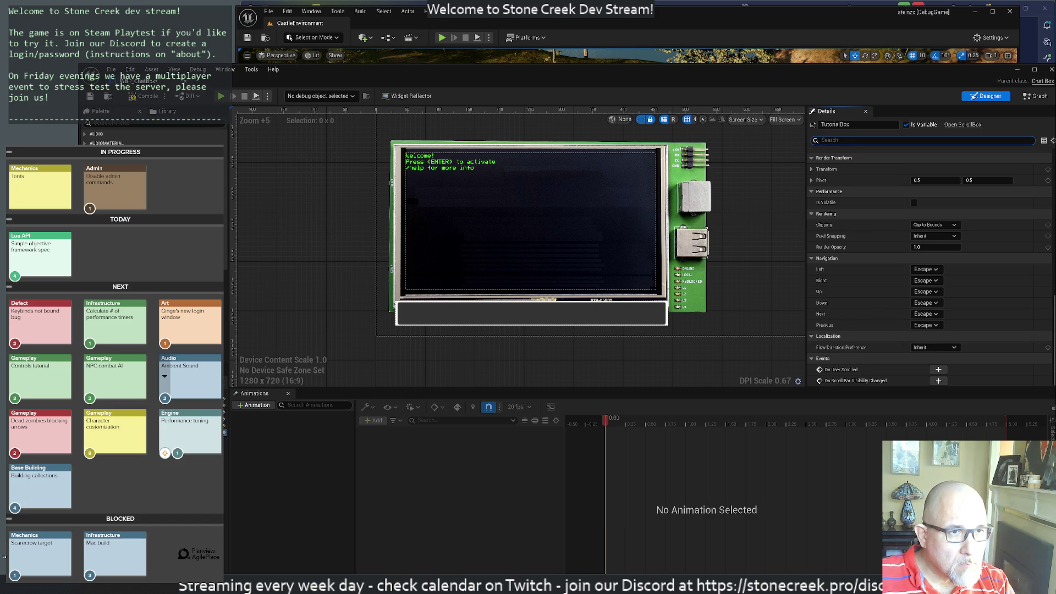
pyautogui.write('text')
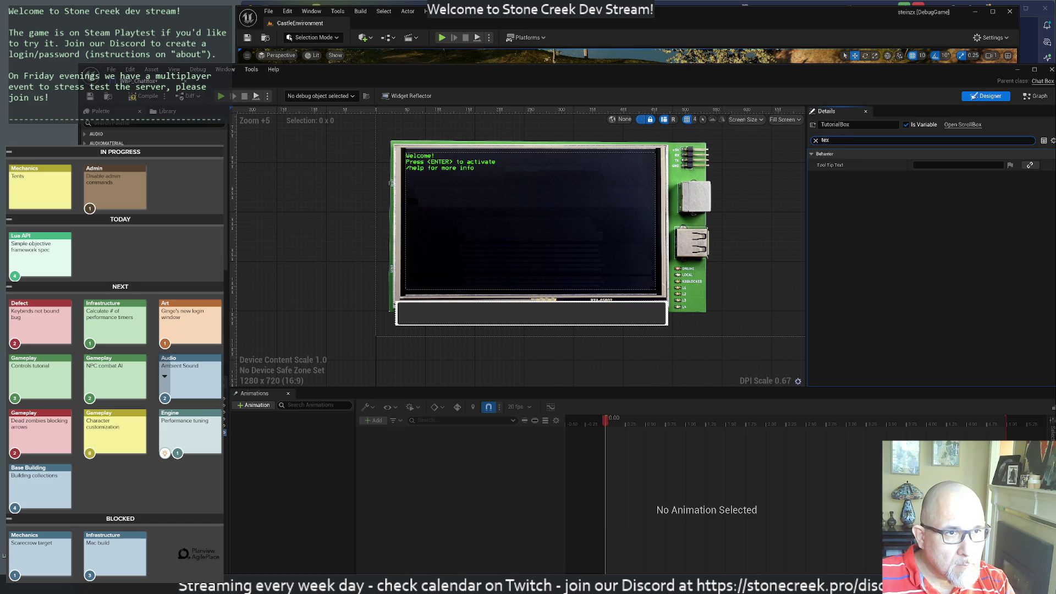
pyautogui.press('BackSpace')
pyautogui.press('BackSpace')
pyautogui.press('BackSpace')
pyautogui.write('val')
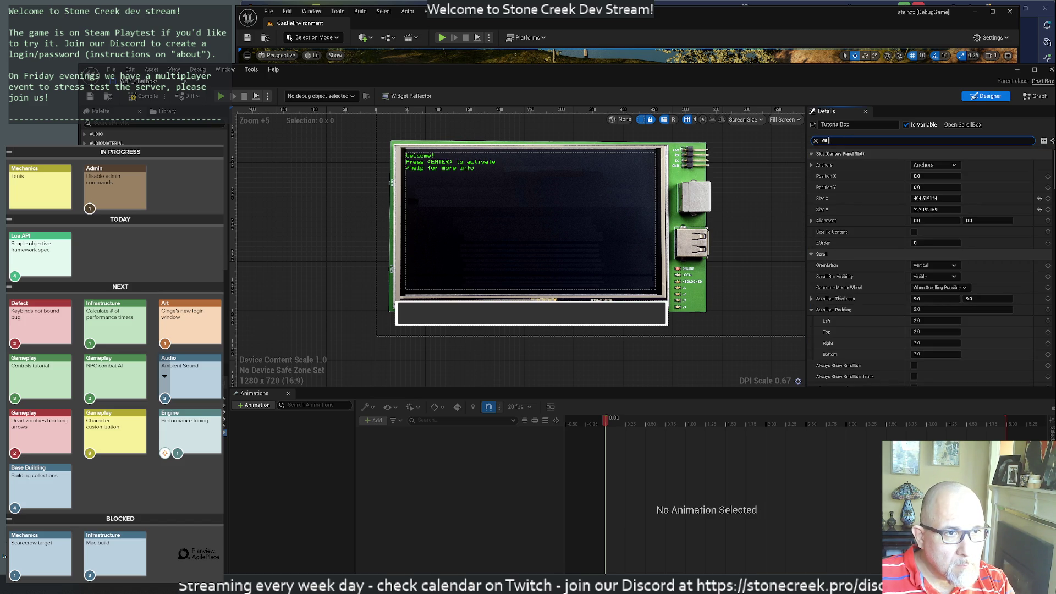
pyautogui.write('u')
pyautogui.press('BackSpace')
pyautogui.press('BackSpace')
pyautogui.press('BackSpace')
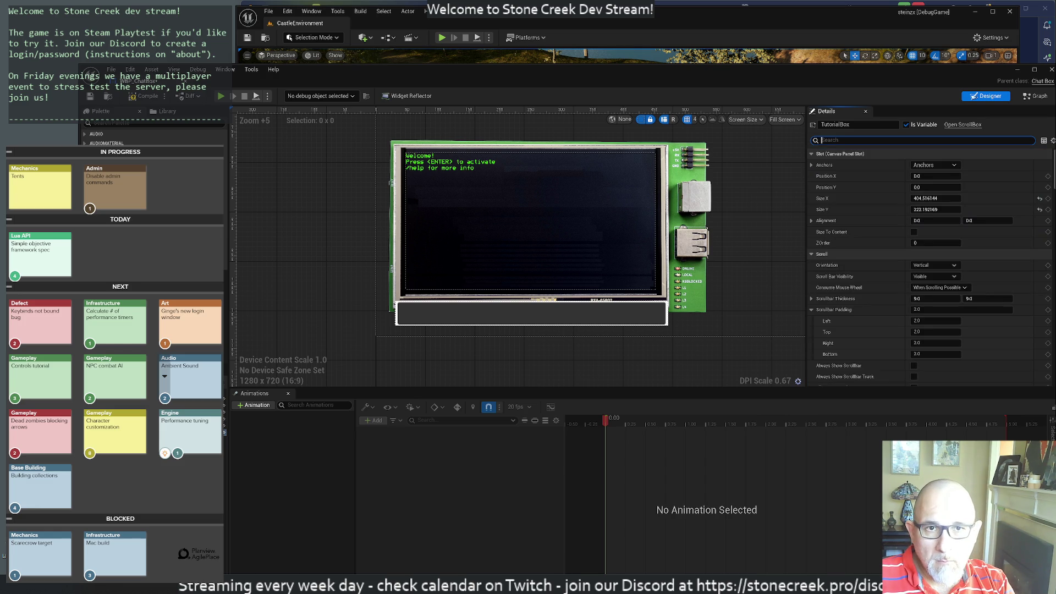
pyautogui.write('visi')
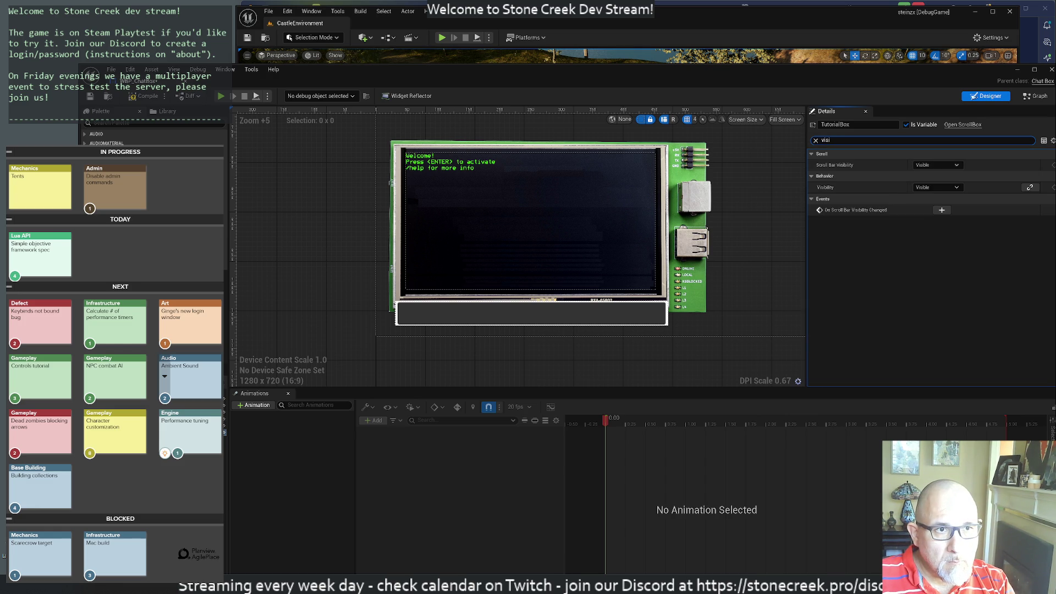
pyautogui.click(929, 188)
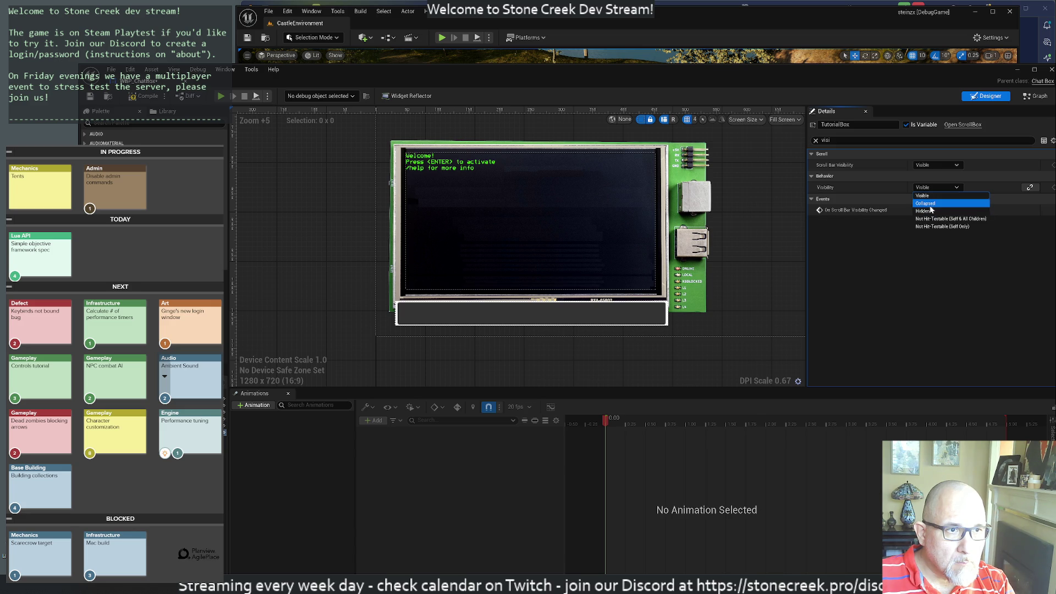
pyautogui.click(929, 204)
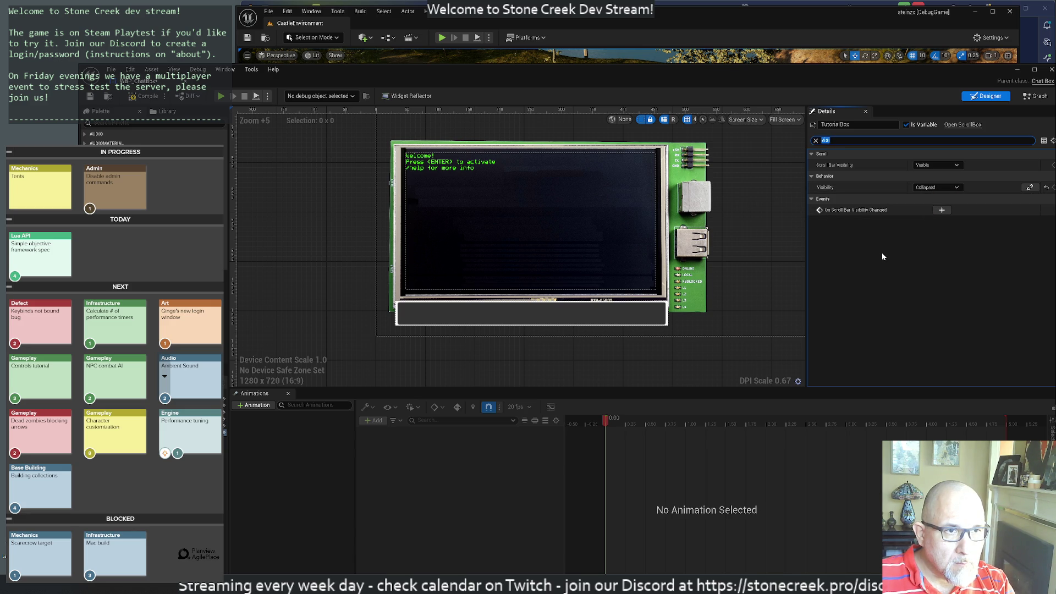
# Set Scroll Bar Visibility to Hidden and deselect the TutorialBox widget.
pyautogui.click(935, 165)
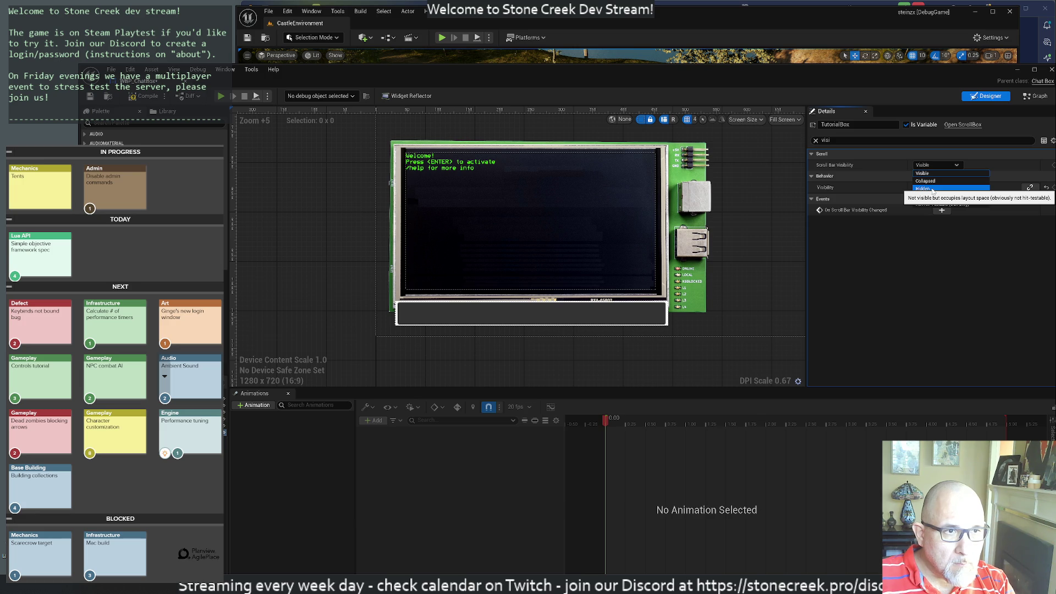
pyautogui.click(932, 189)
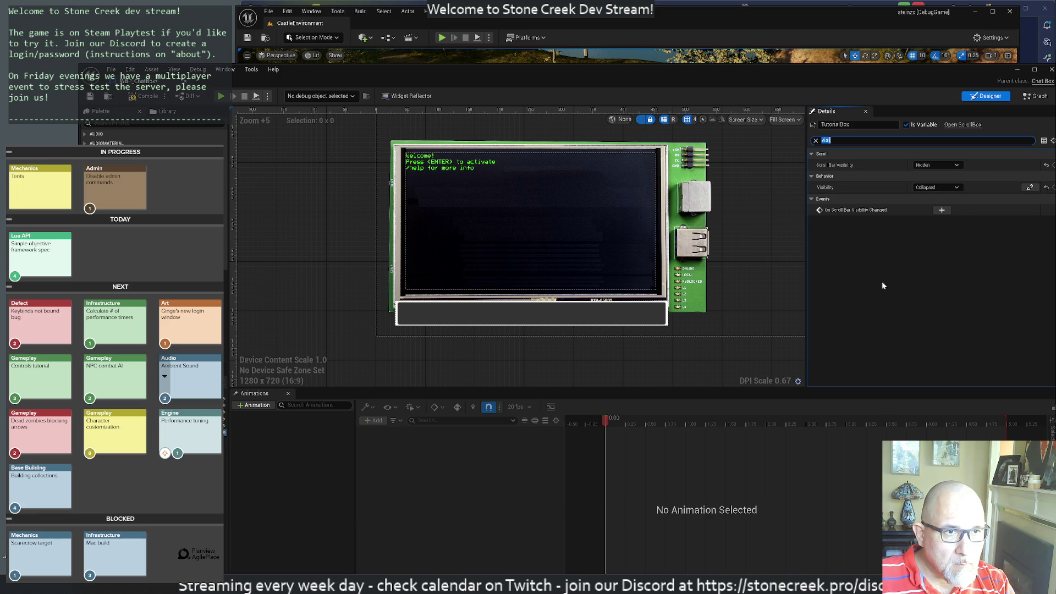
pyautogui.click(848, 245)
pyautogui.click(235, 398)
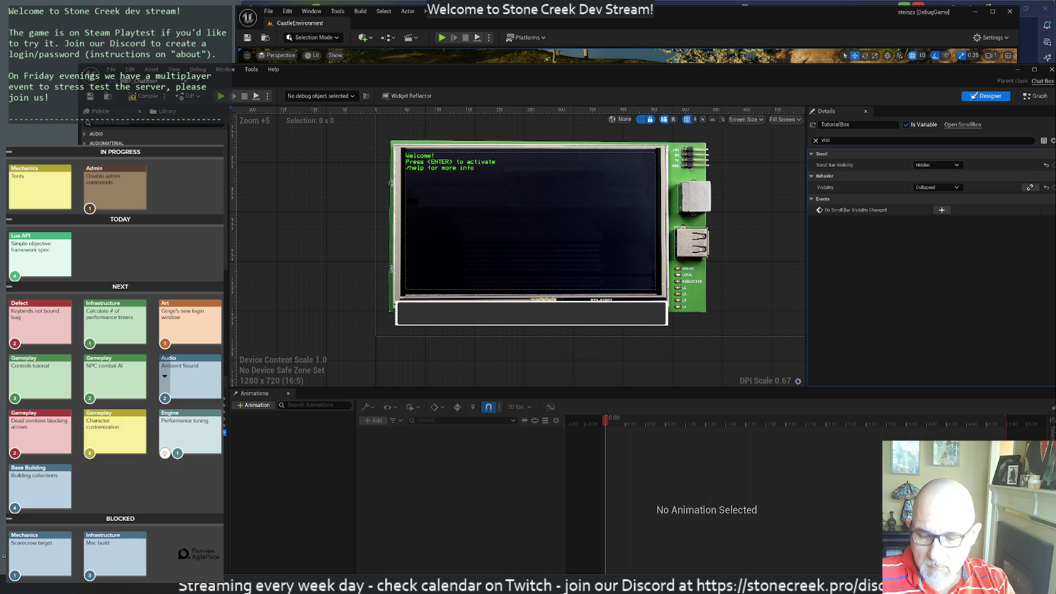
pyautogui.click(346, 406)
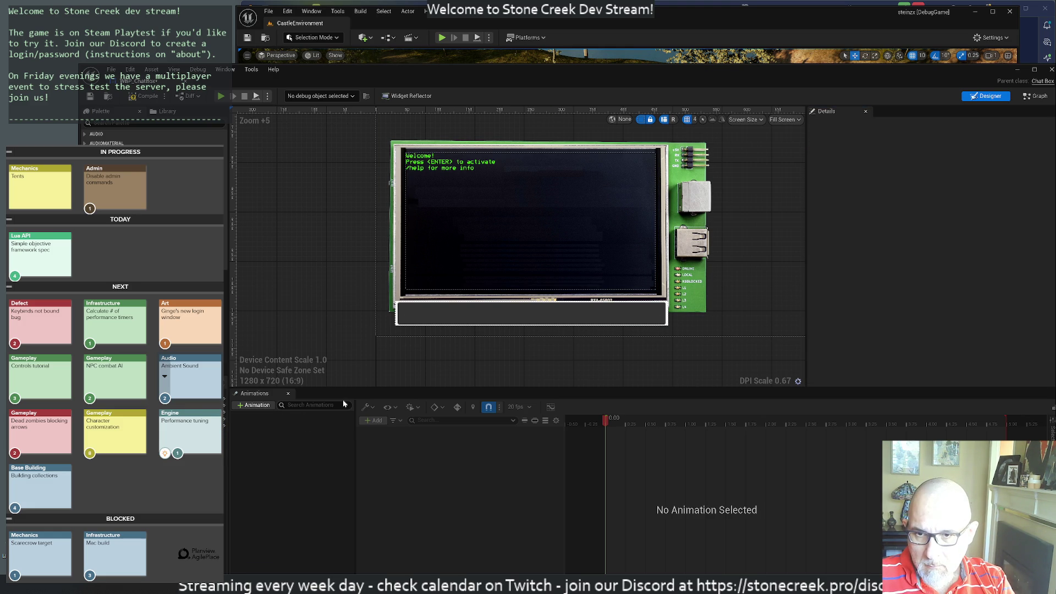
# Compile WBP_ChatBox, check it out with Check Out Selected, and search the Palette for 'text'.
pyautogui.click(143, 99)
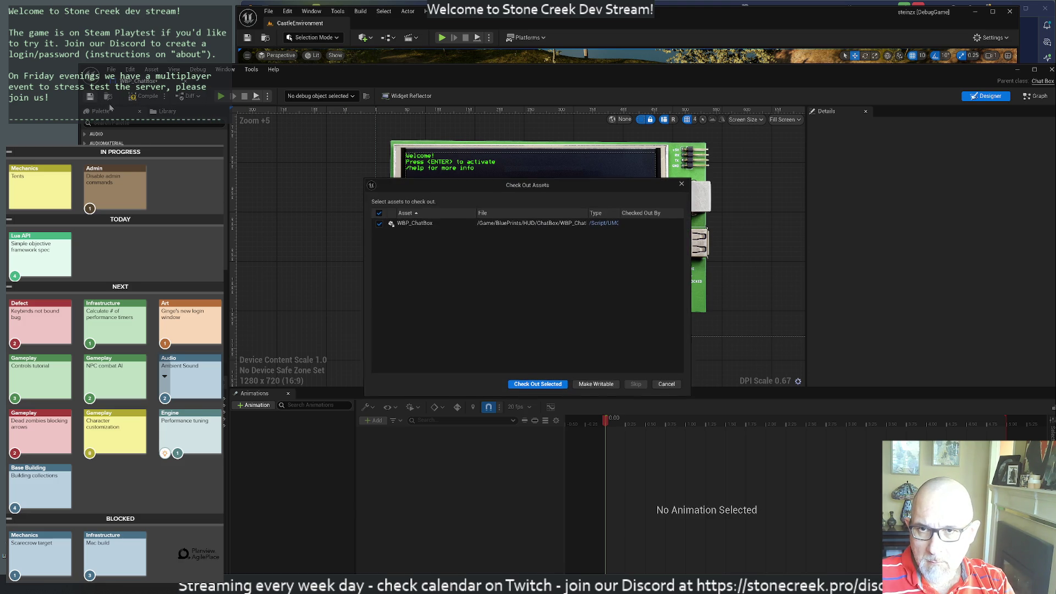
pyautogui.click(541, 383)
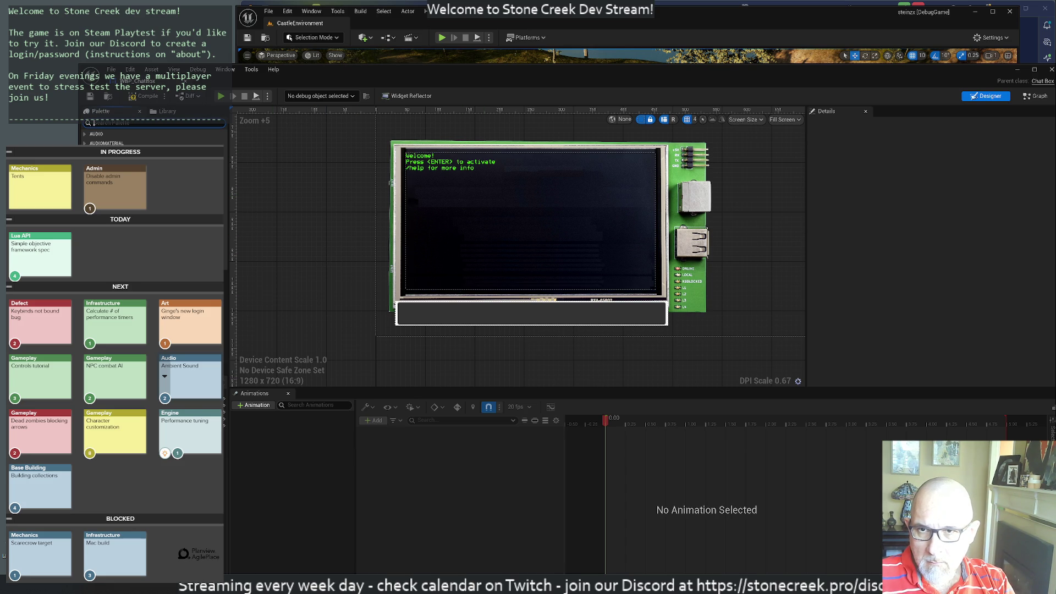
pyautogui.write('text')
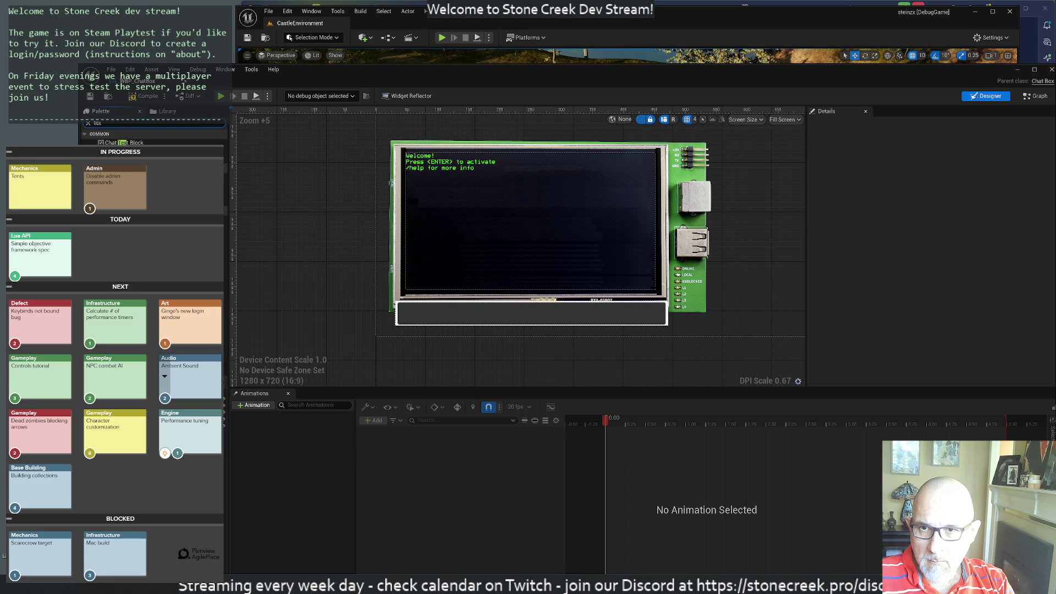
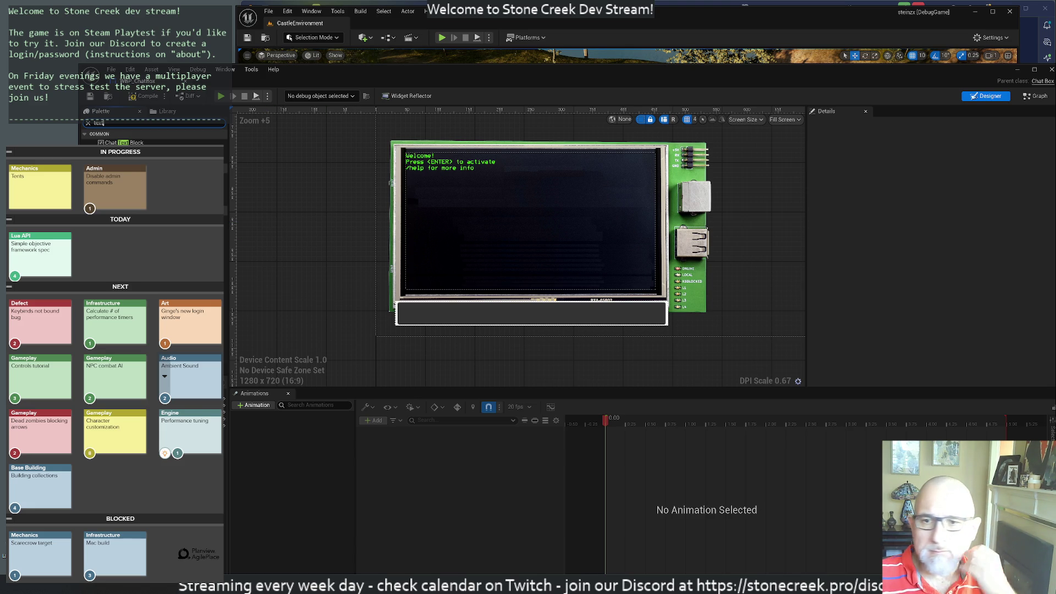
# Select ChatScrollBox in the WBP_ChatBox designer, then close the WBP_ChatBox editor.
pyautogui.click(286, 247)
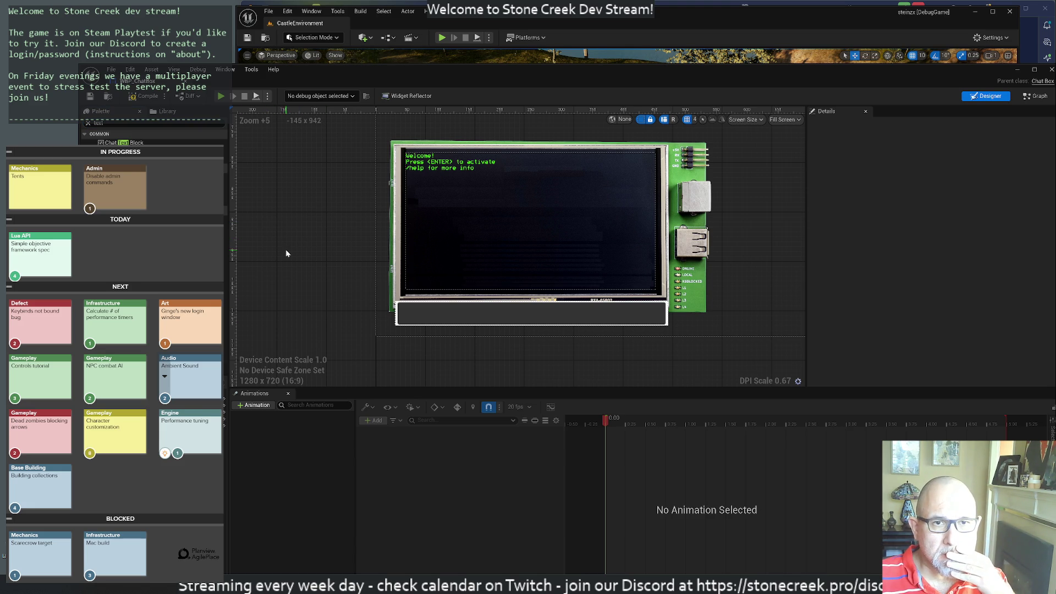
pyautogui.scroll(-6, 282, 251)
pyautogui.scroll(5, 264, 264)
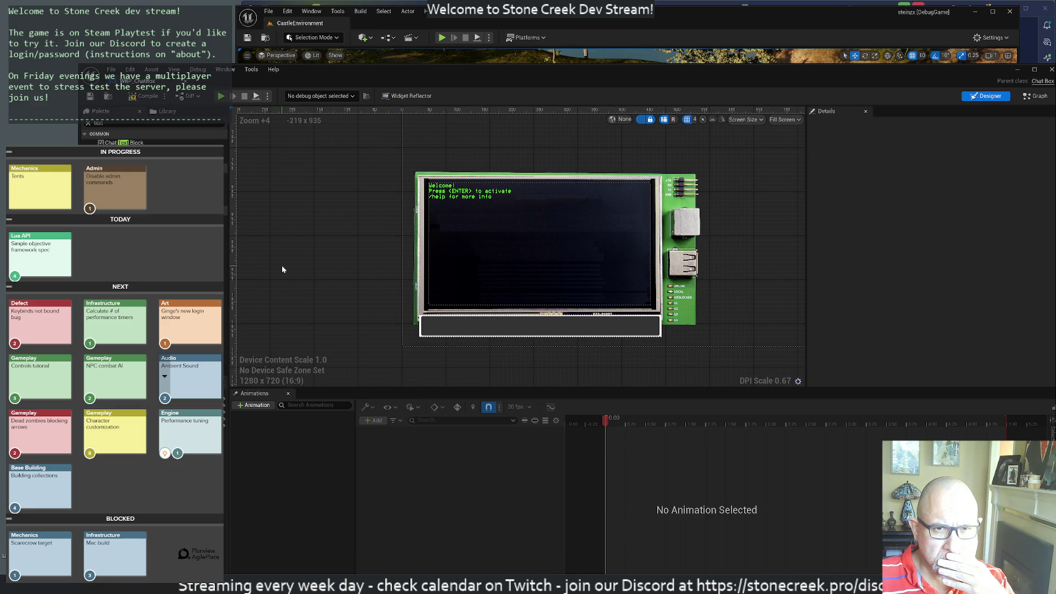
pyautogui.click(508, 228)
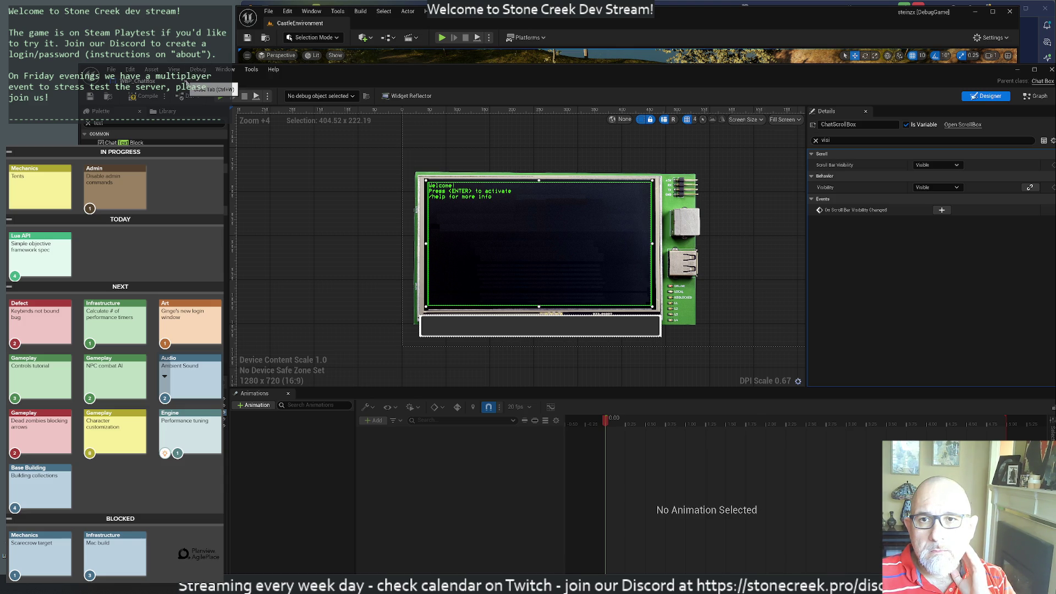
pyautogui.click(184, 82)
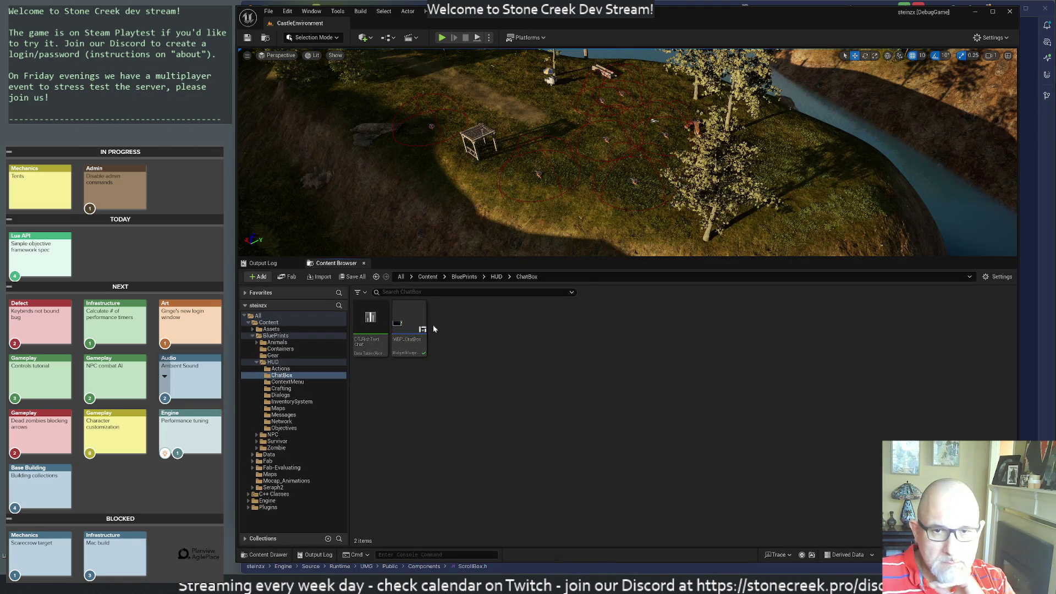
# Create a User Interface > Widget Preview asset named WBP_Tutorial in ChatBox and open it.
pyautogui.rightClick(456, 330)
pyautogui.moveTo(488, 475)
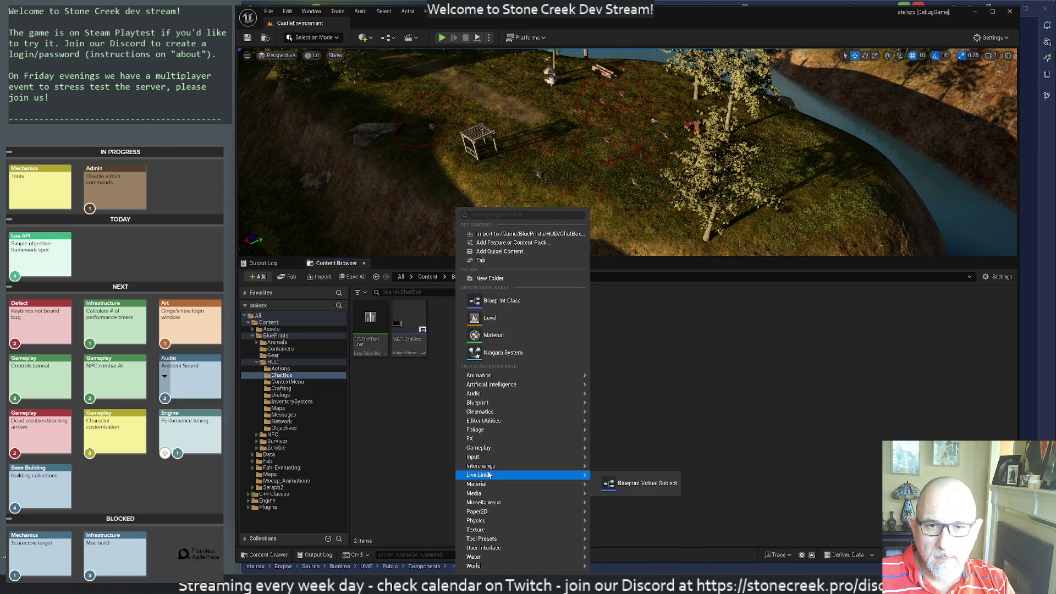
pyautogui.moveTo(487, 394)
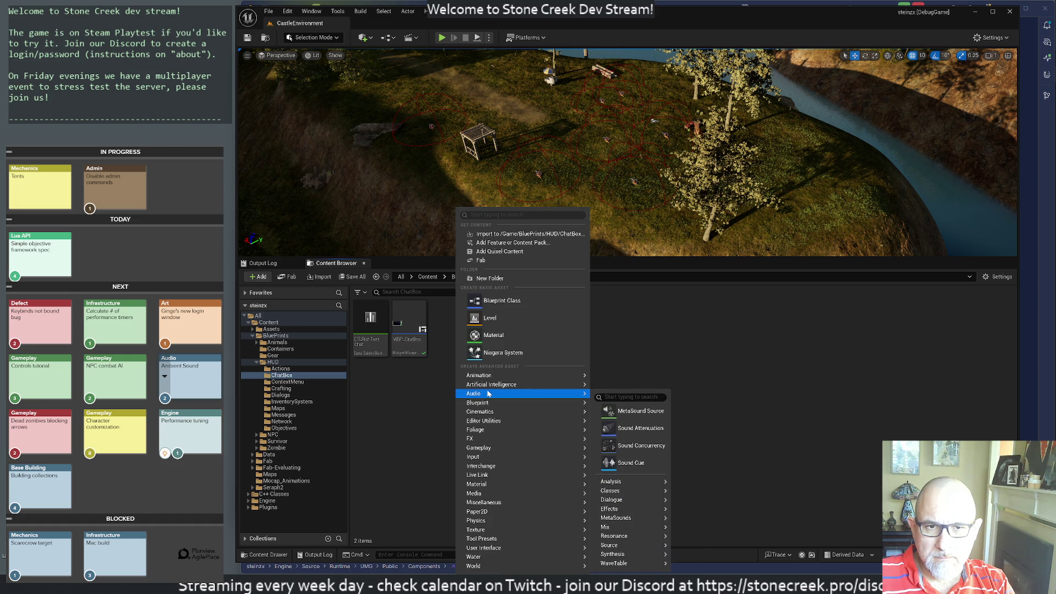
pyautogui.moveTo(511, 496)
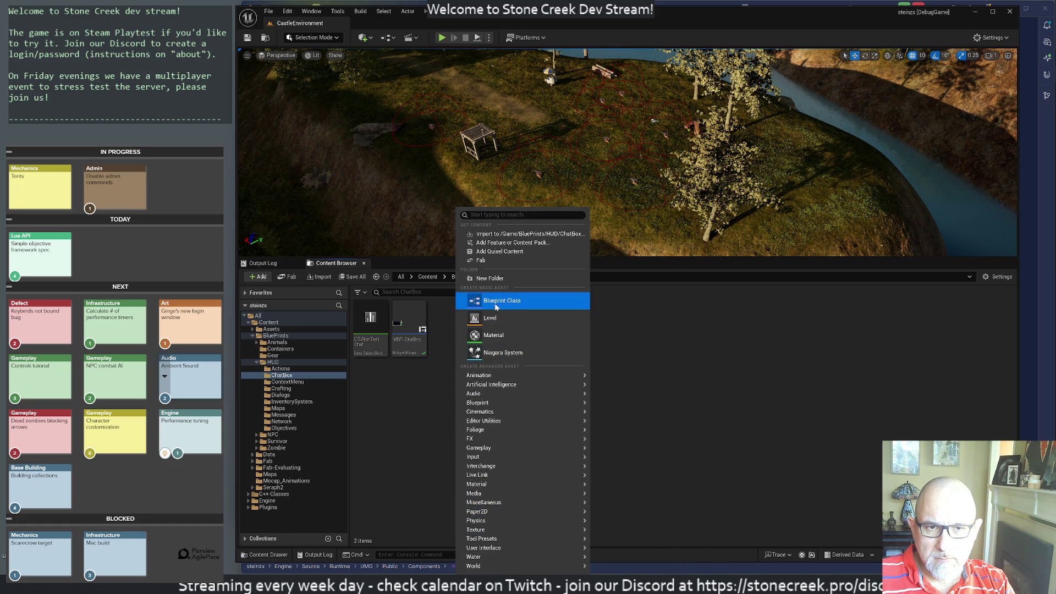
pyautogui.moveTo(508, 539)
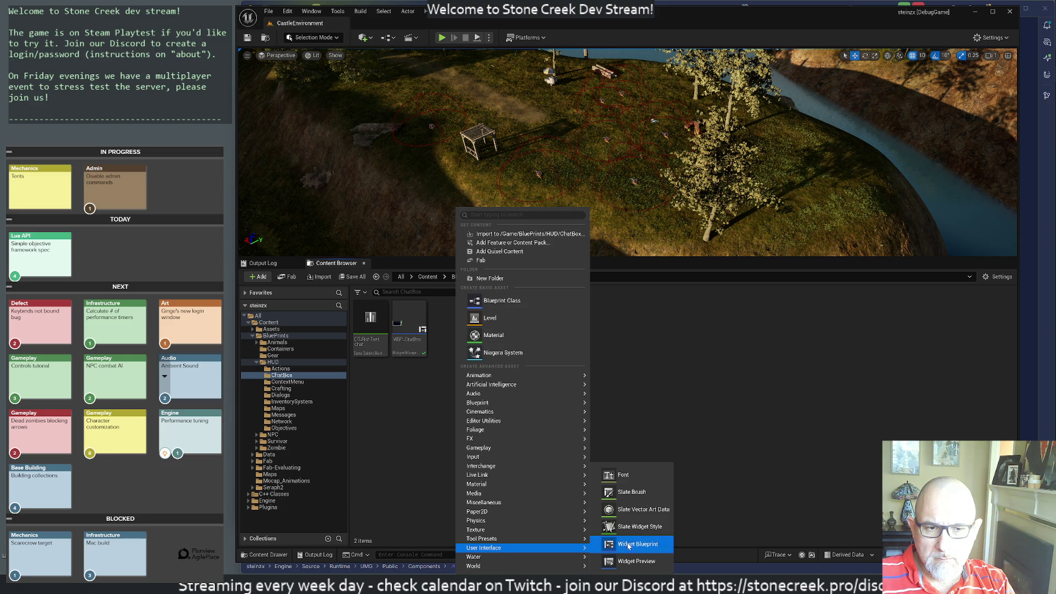
pyautogui.click(632, 560)
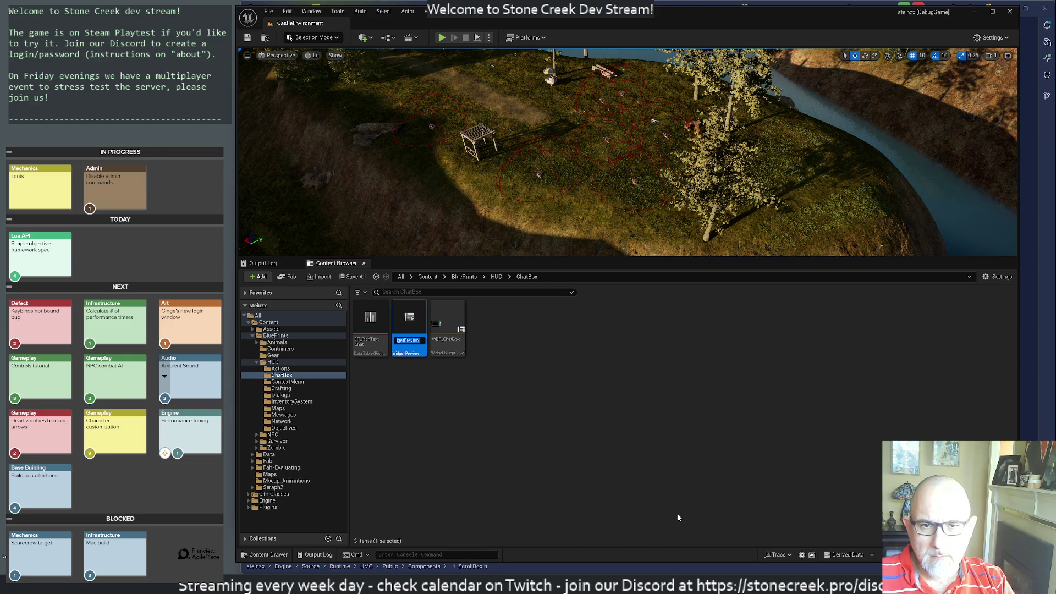
pyautogui.write('WBP_')
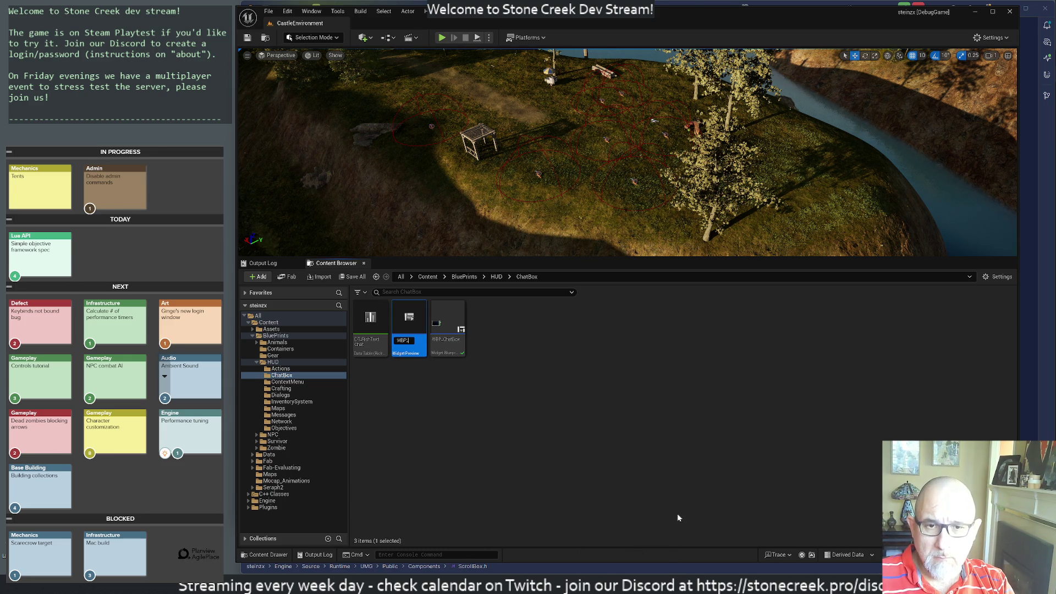
pyautogui.write('Tuto')
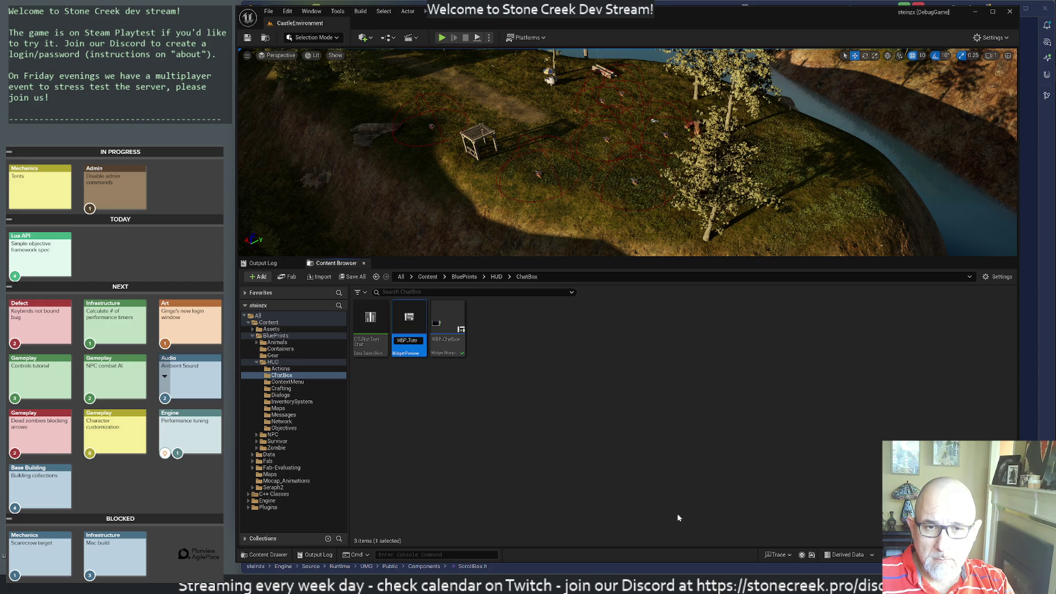
pyautogui.write('rial')
pyautogui.press('Return')
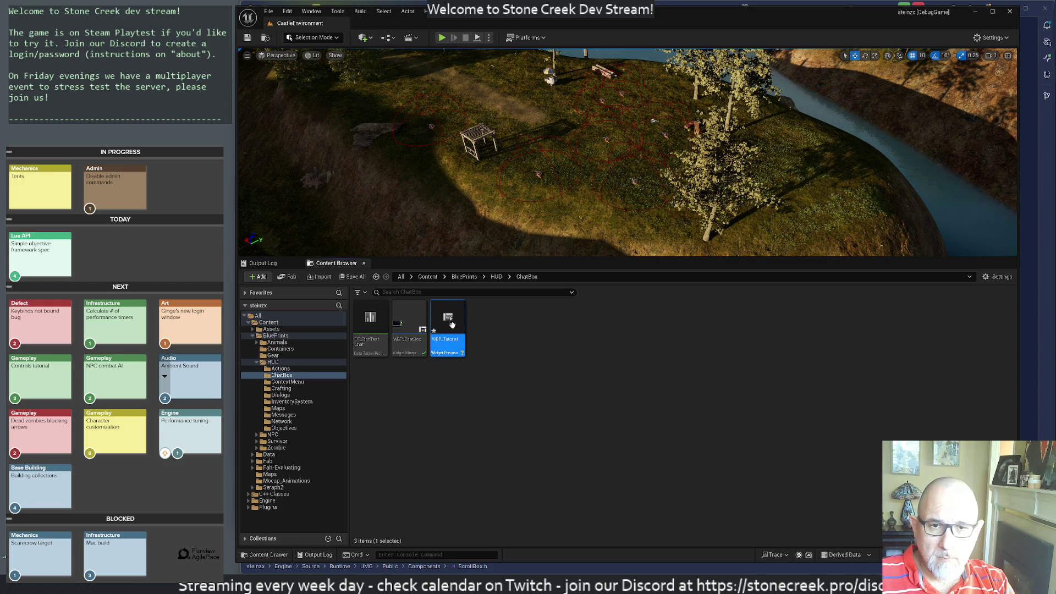
pyautogui.doubleClick(449, 323)
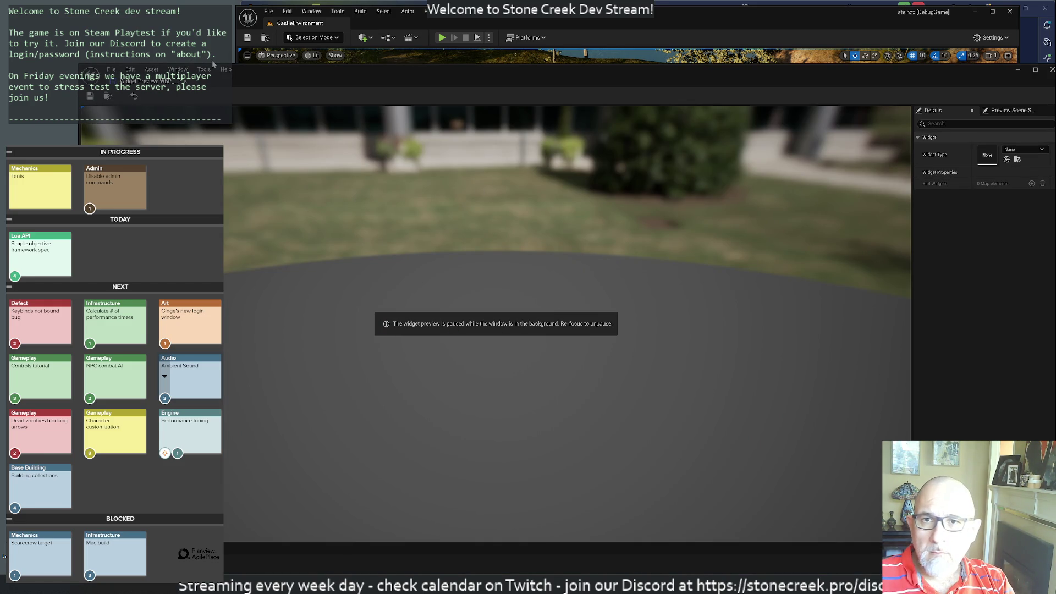
# Move and close the Widget Preview window, then reopen WBP_Tutorial.
pyautogui.moveTo(269, 77); pyautogui.dragTo(307, 95)
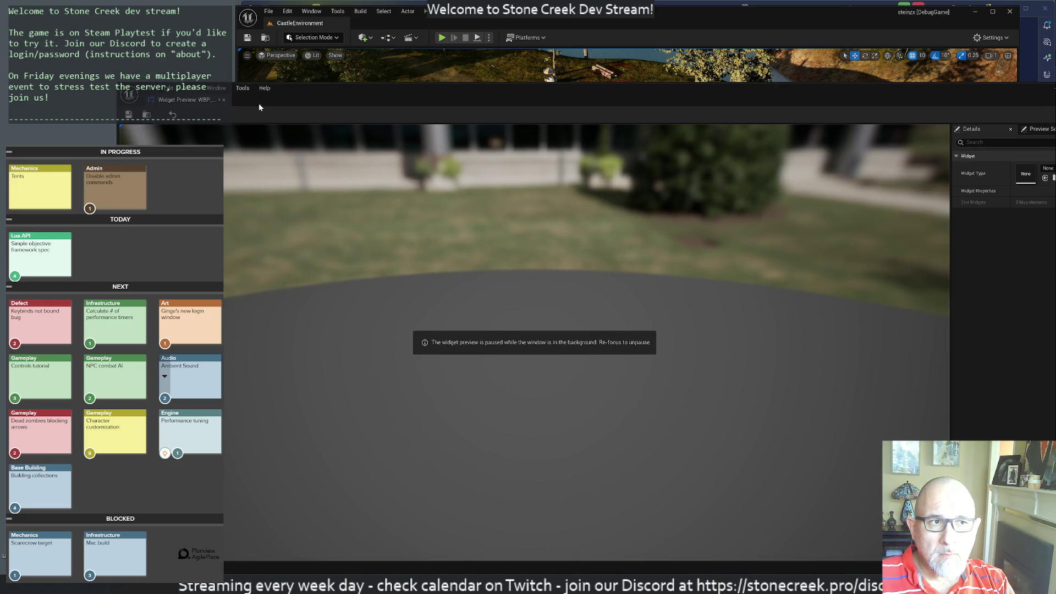
pyautogui.click(223, 100)
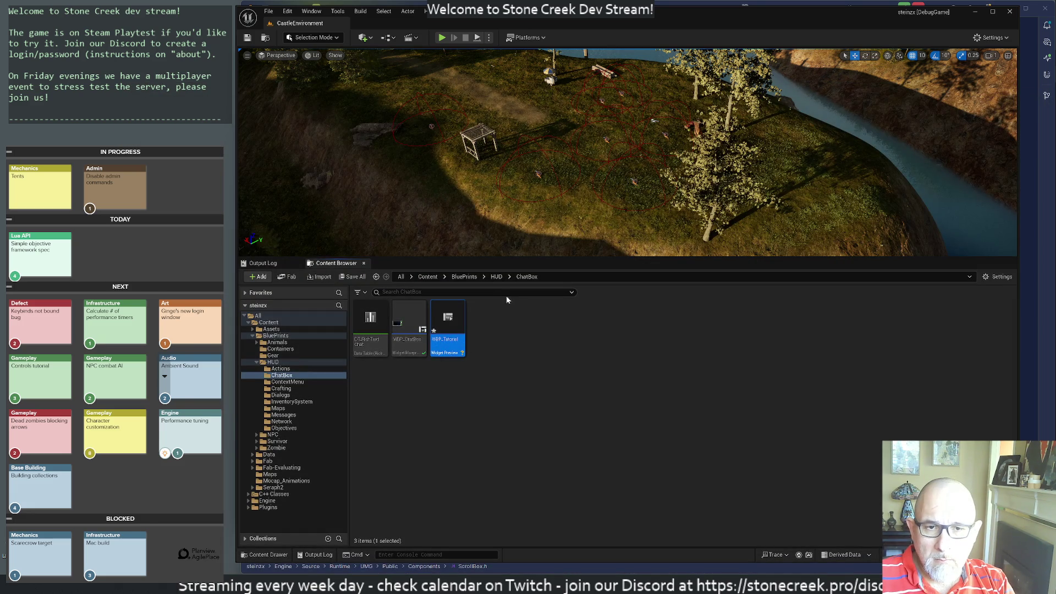
pyautogui.click(478, 325)
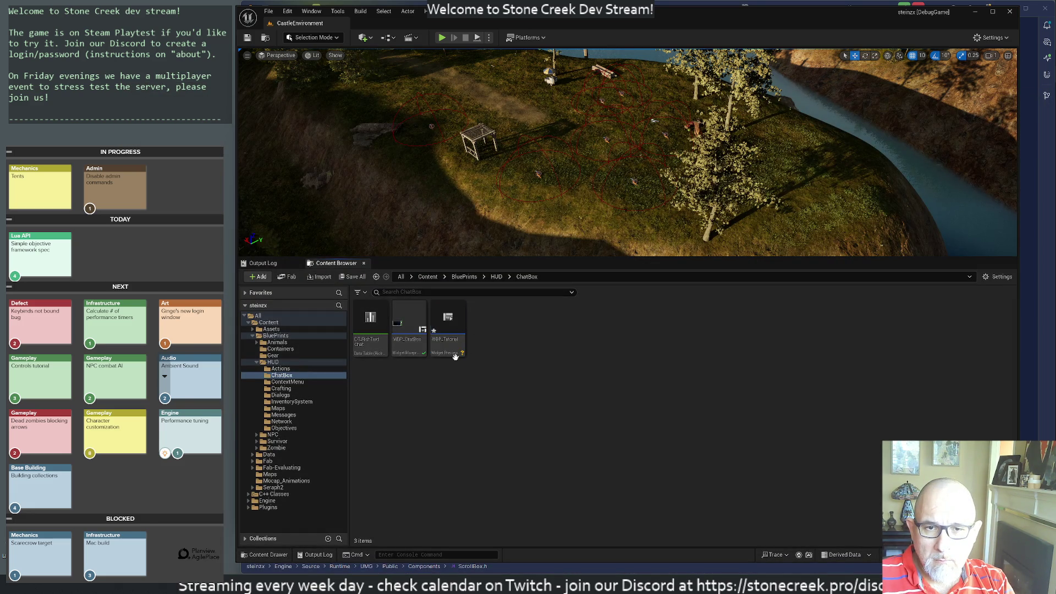
pyautogui.doubleClick(445, 319)
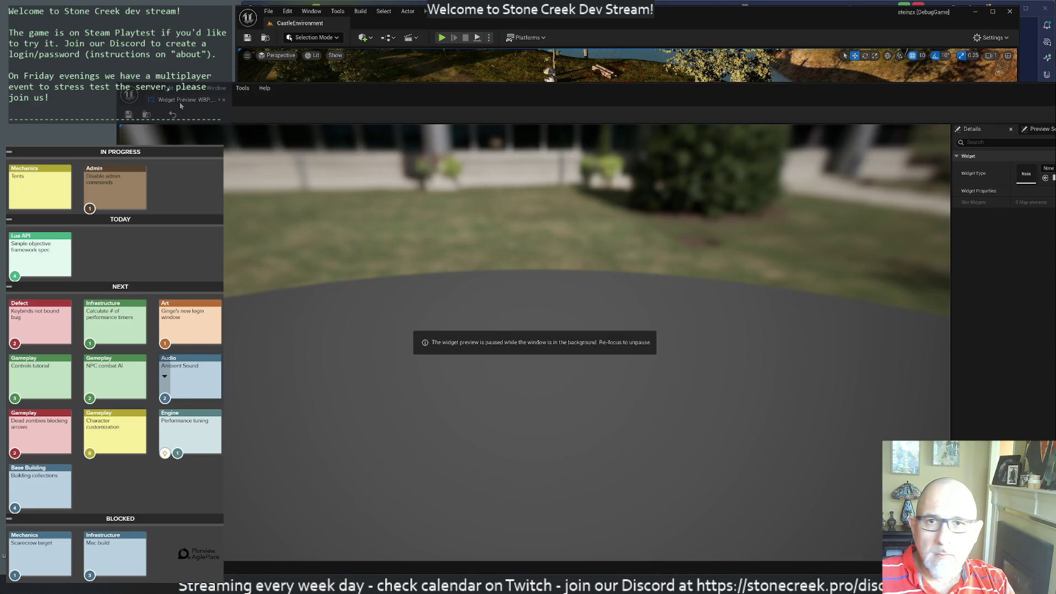
# Dock the preview beside CastleEnvironment, view Preview Scene Settings, then close it and select WBP_Tutorial.
pyautogui.moveTo(184, 101)
pyautogui.mouseDown()
pyautogui.moveTo(355, 118)
pyautogui.moveTo(384, 27)
pyautogui.mouseUp()
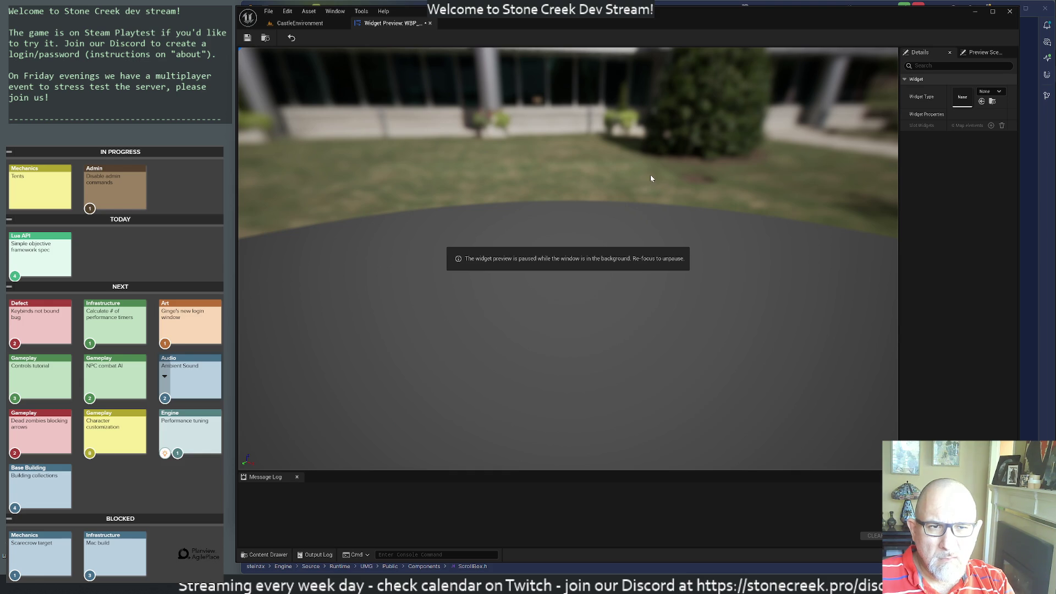
pyautogui.click(719, 213)
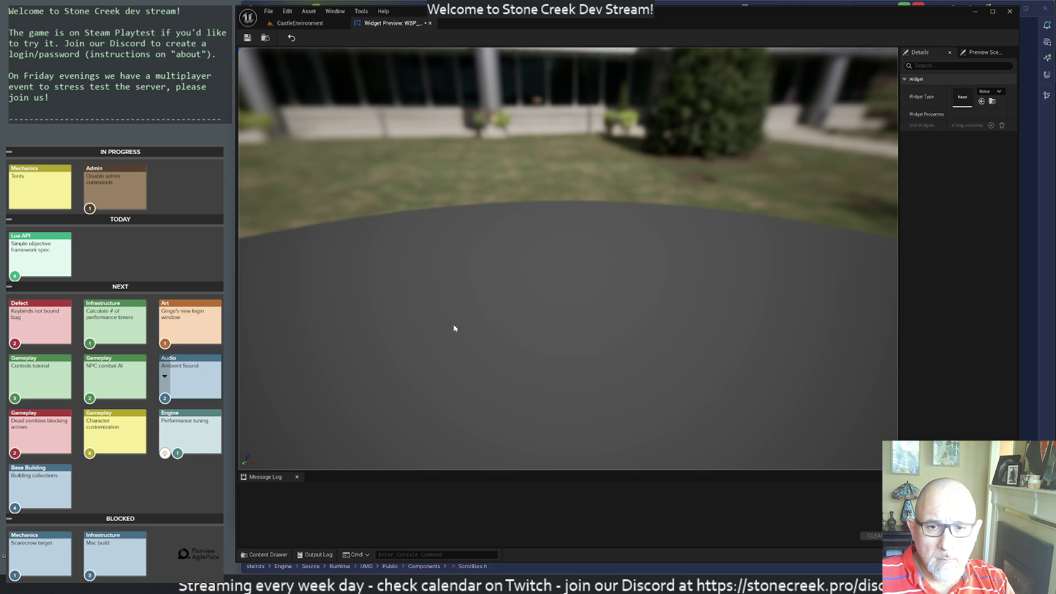
pyautogui.click(993, 53)
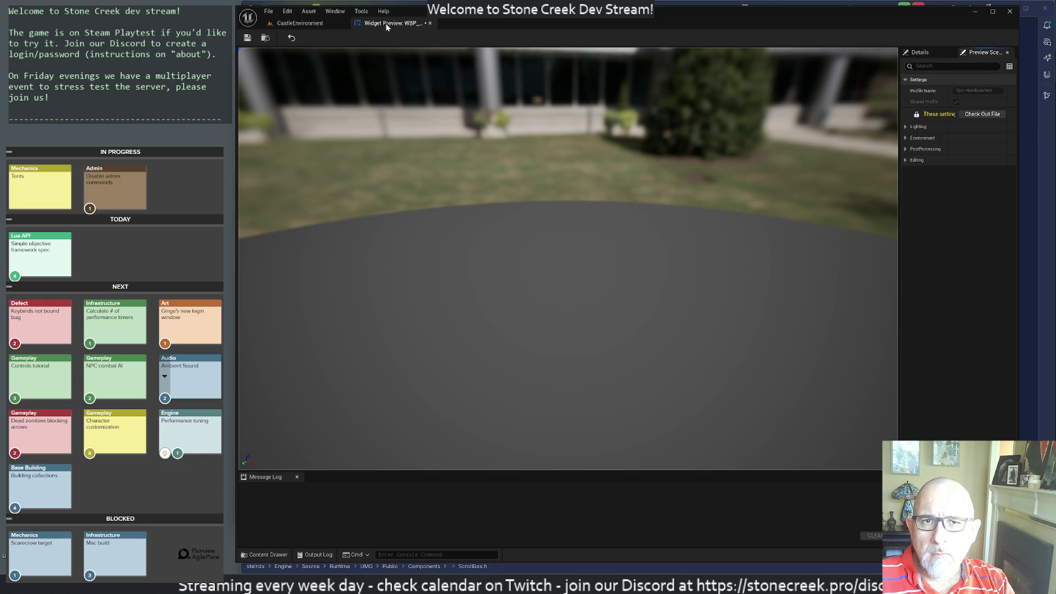
pyautogui.click(430, 23)
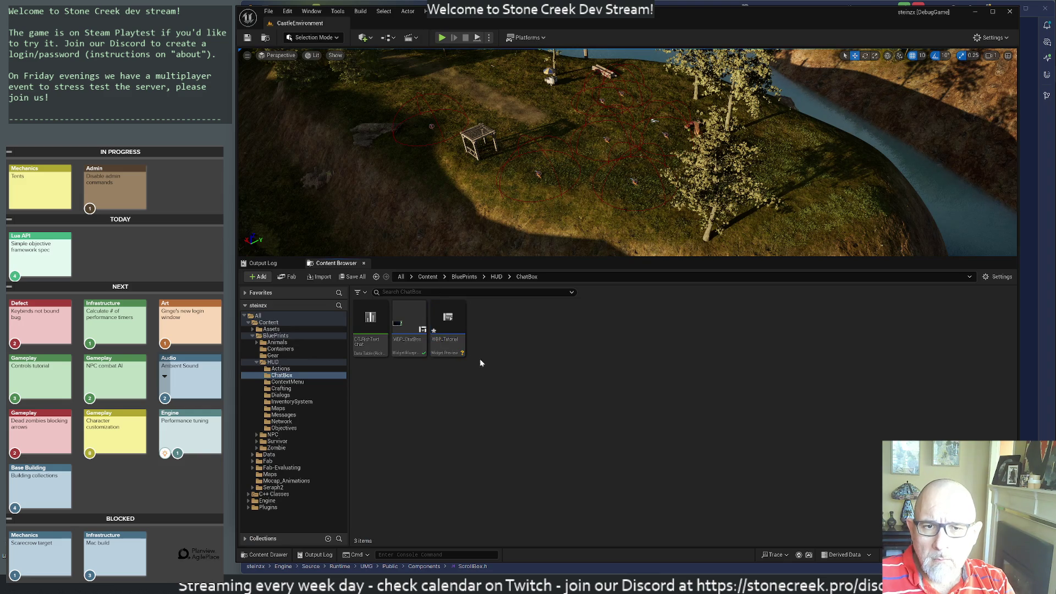
pyautogui.click(440, 333)
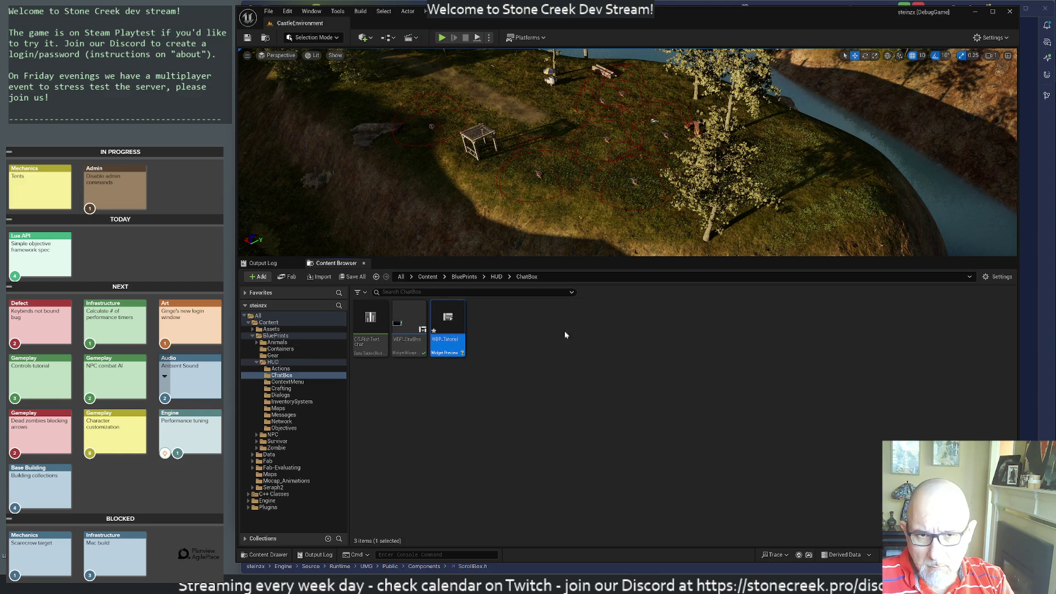
# Delete WBP_Tutorial and start a new User Interface > Widget Blueprint in ChatBox.
pyautogui.press('Delete')
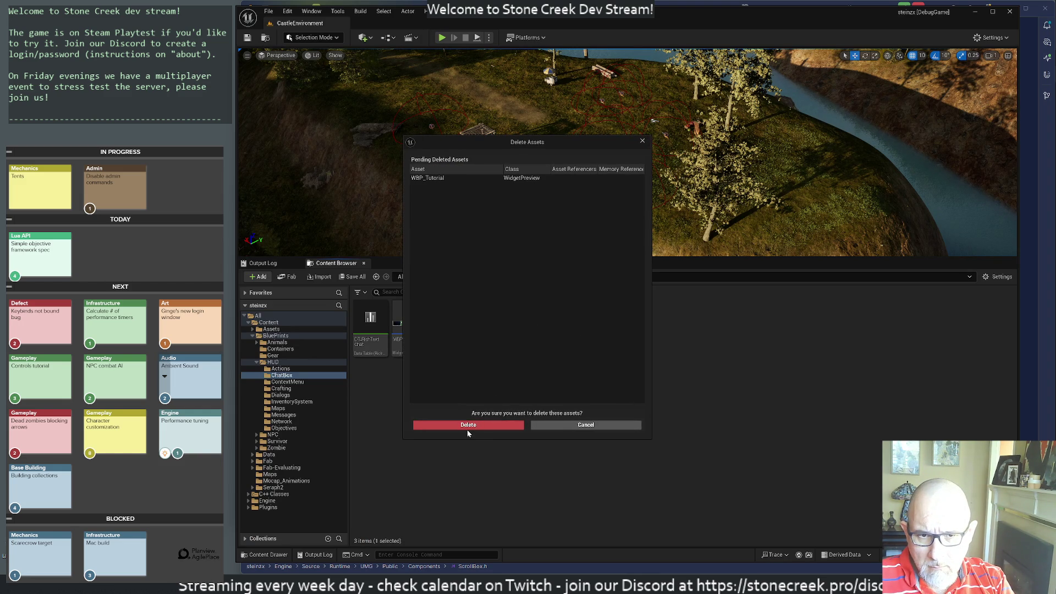
pyautogui.click(463, 425)
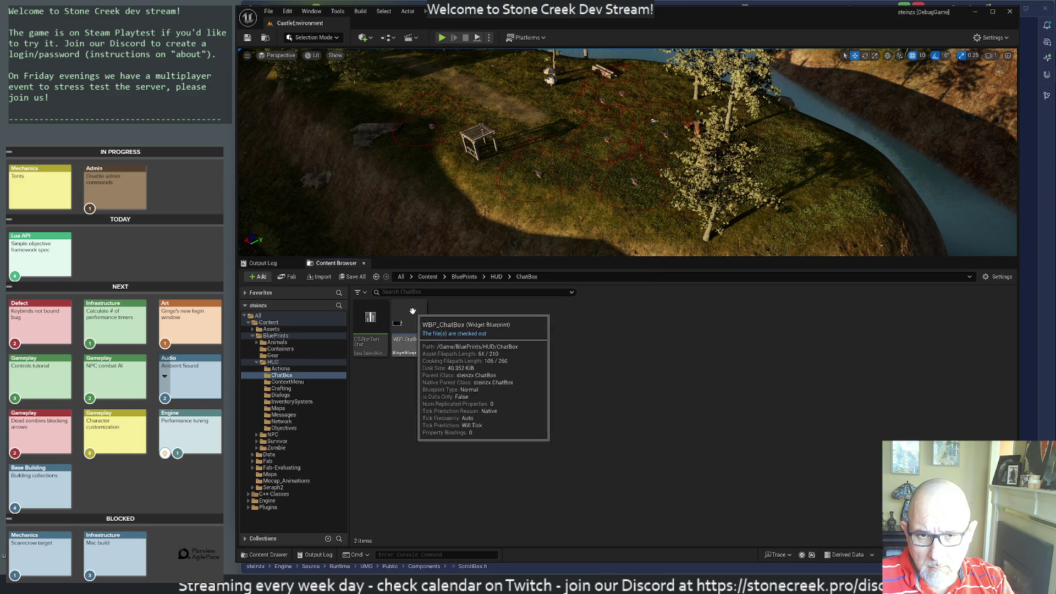
pyautogui.rightClick(468, 328)
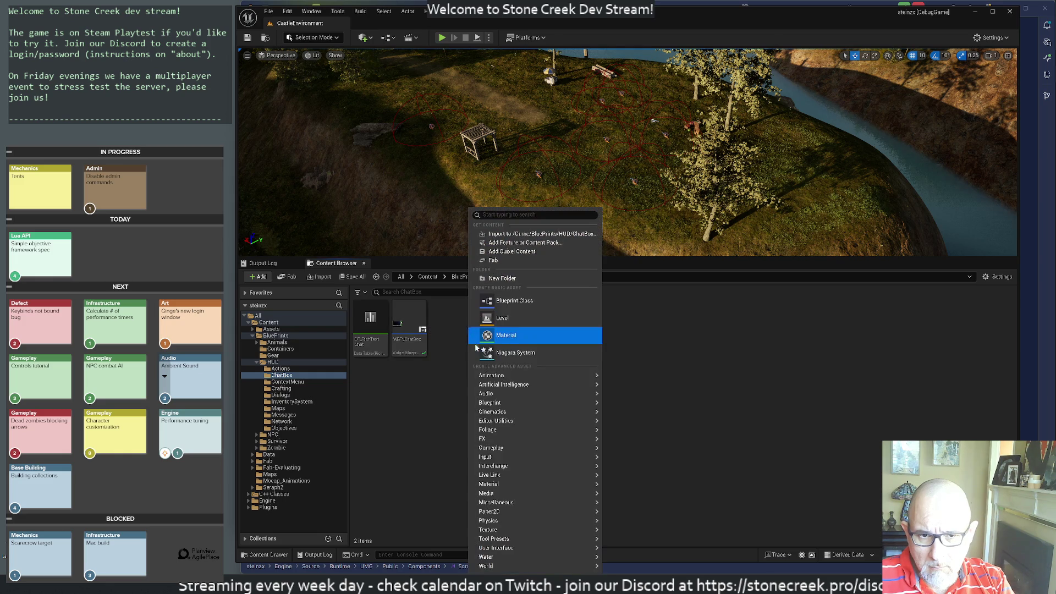
pyautogui.moveTo(521, 548)
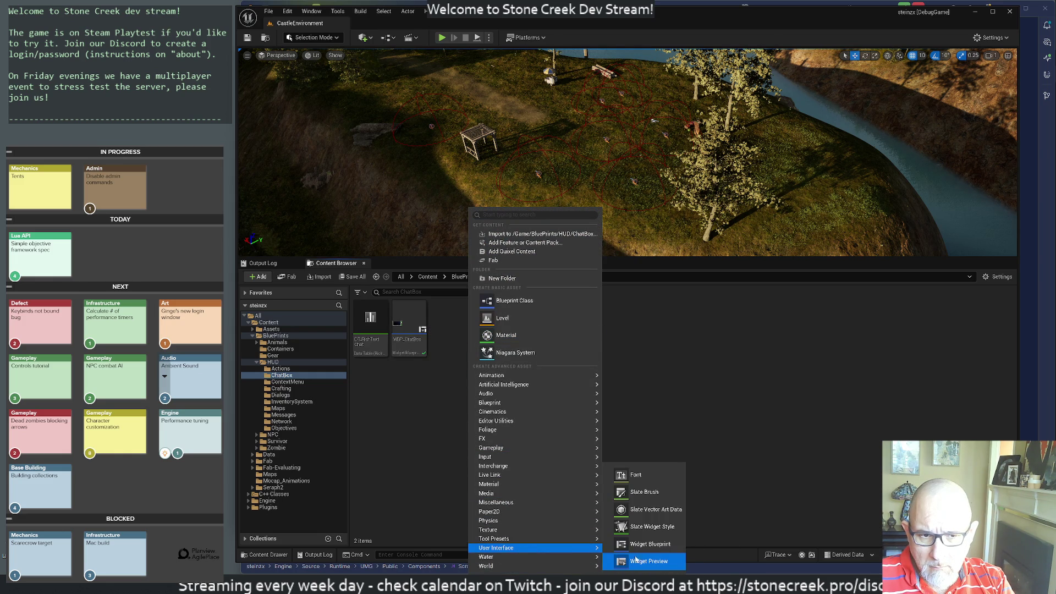
pyautogui.click(651, 544)
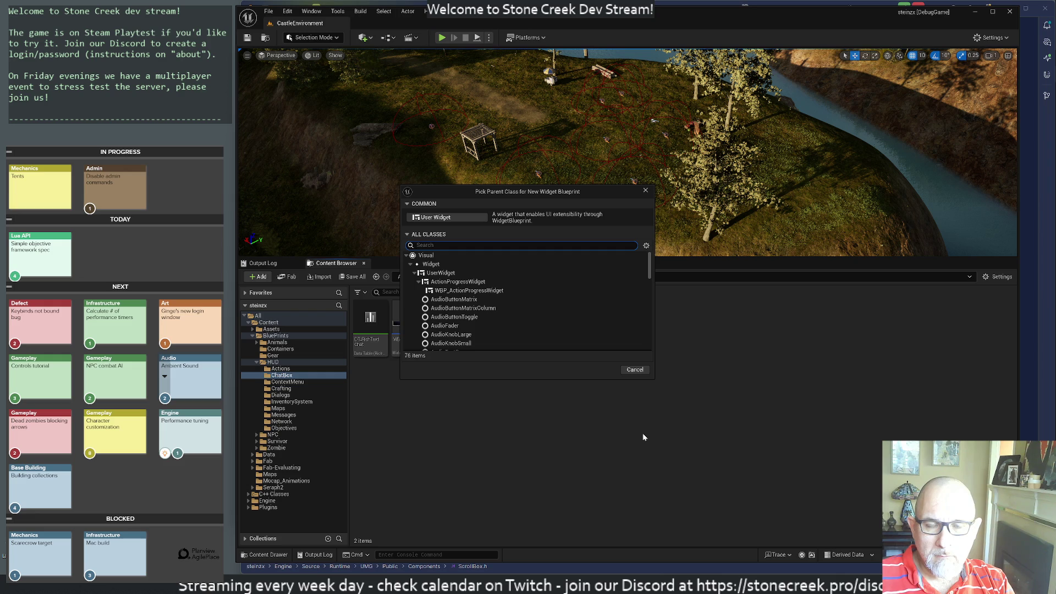
# Create the Widget Blueprint with User Widget parent, name it WBP_Tutorial, and open it.
pyautogui.click(436, 220)
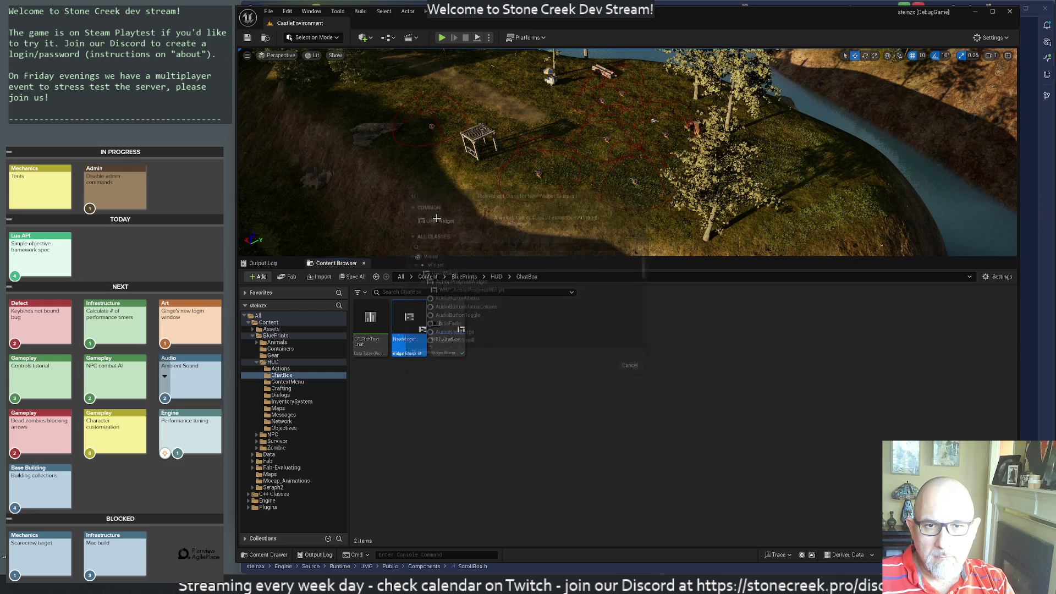
pyautogui.write('WBP_')
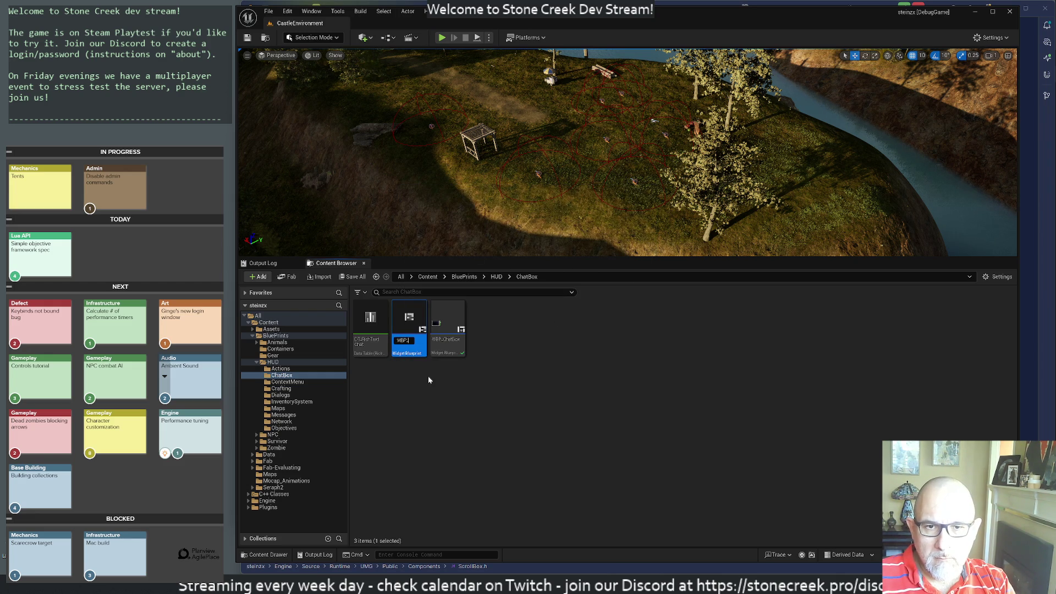
pyautogui.write('Tutorial')
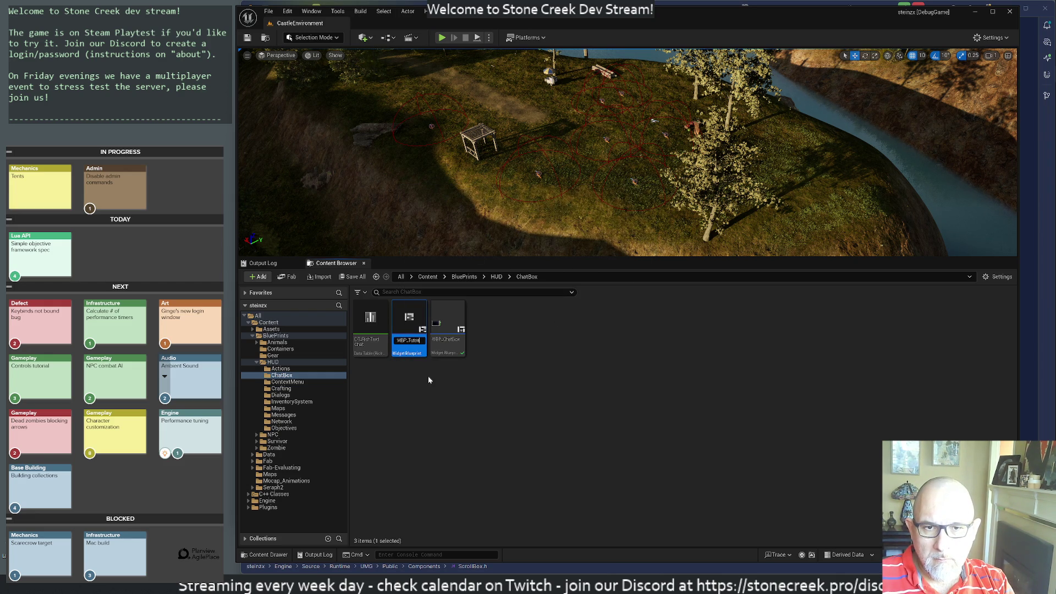
pyautogui.press('Return')
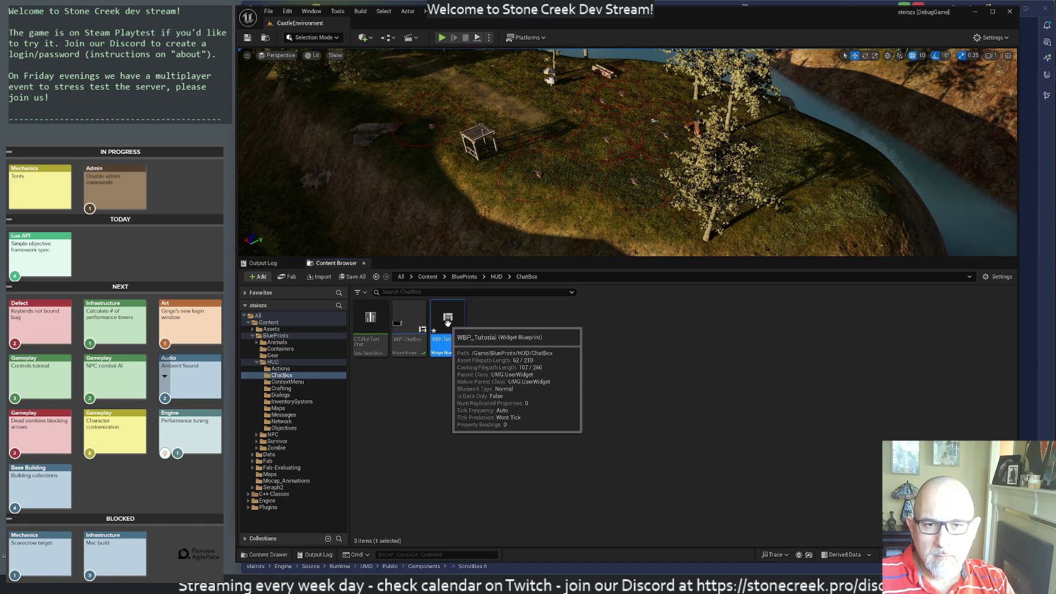
pyautogui.doubleClick(446, 325)
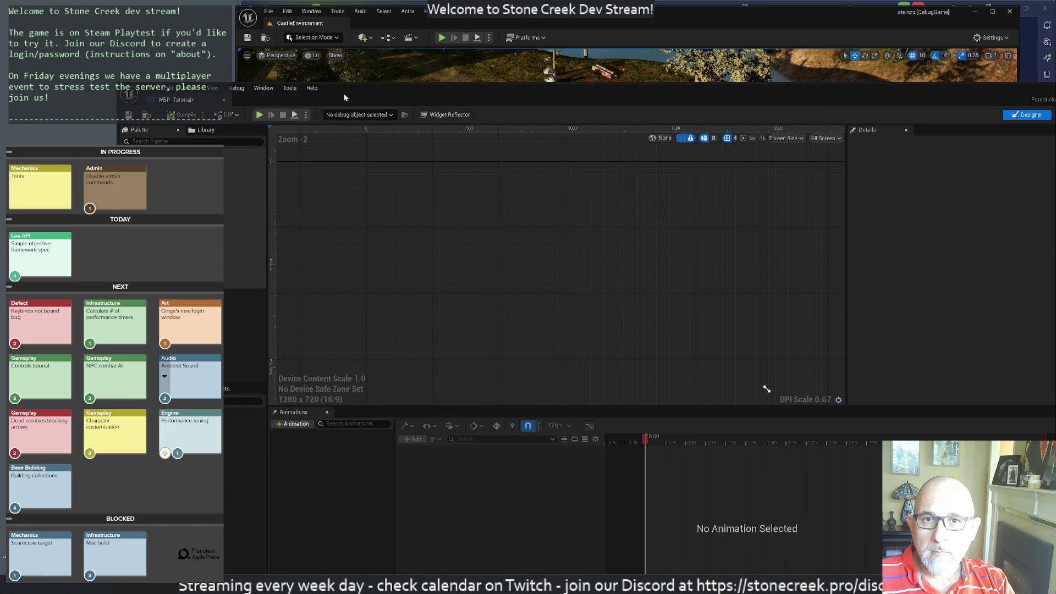
# Set the designer's preview screen size to Desired.
pyautogui.moveTo(264, 79); pyautogui.dragTo(352, 23)
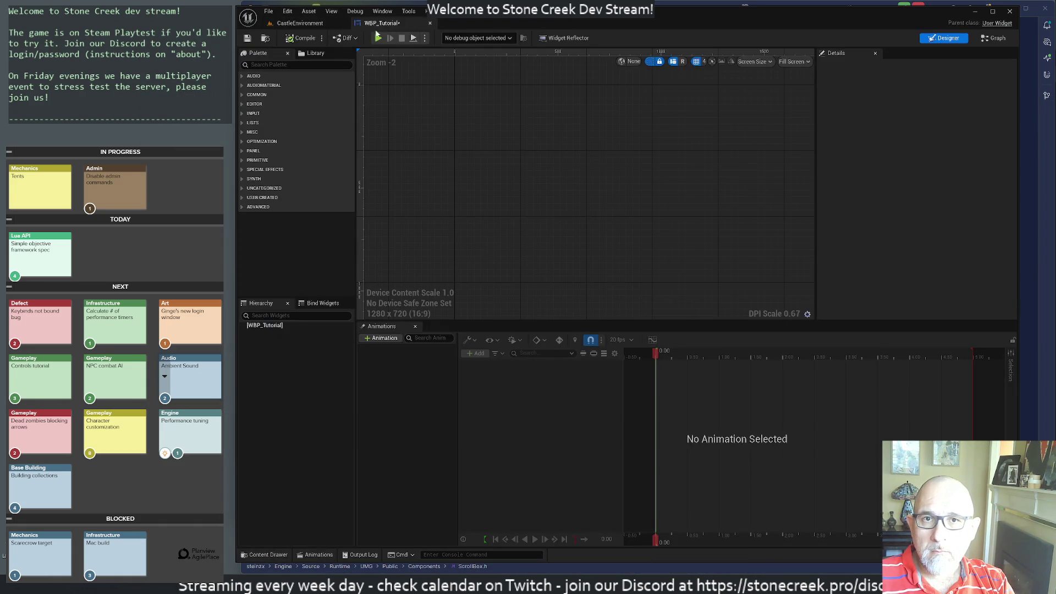
pyautogui.click(792, 61)
pyautogui.click(803, 103)
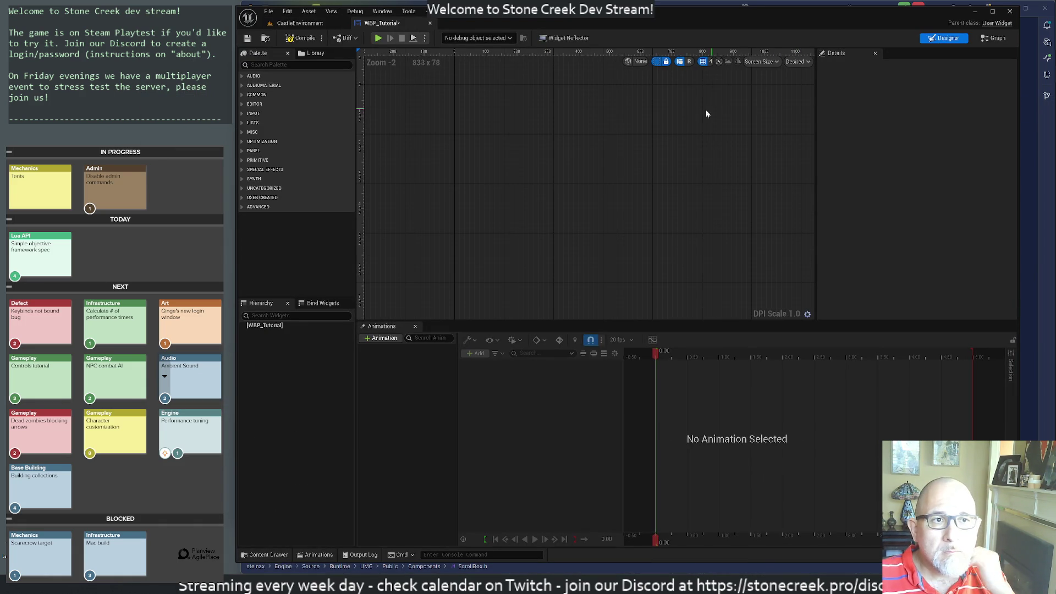
# From the level editor, reopen WBP_Tutorial and search the Palette for canvas.
pyautogui.click(300, 23)
pyautogui.click(408, 315)
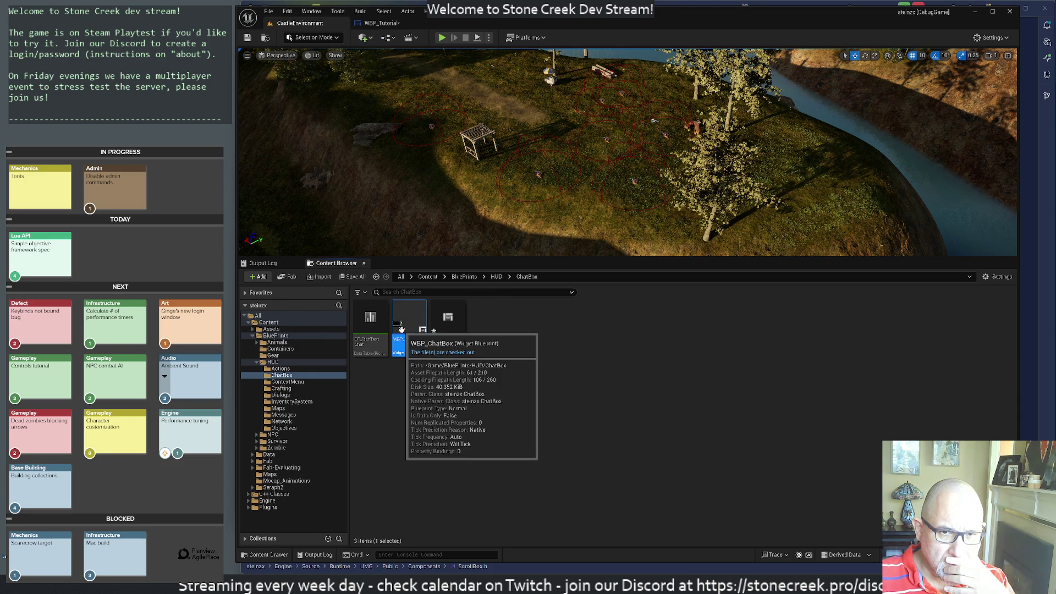
pyautogui.doubleClick(444, 318)
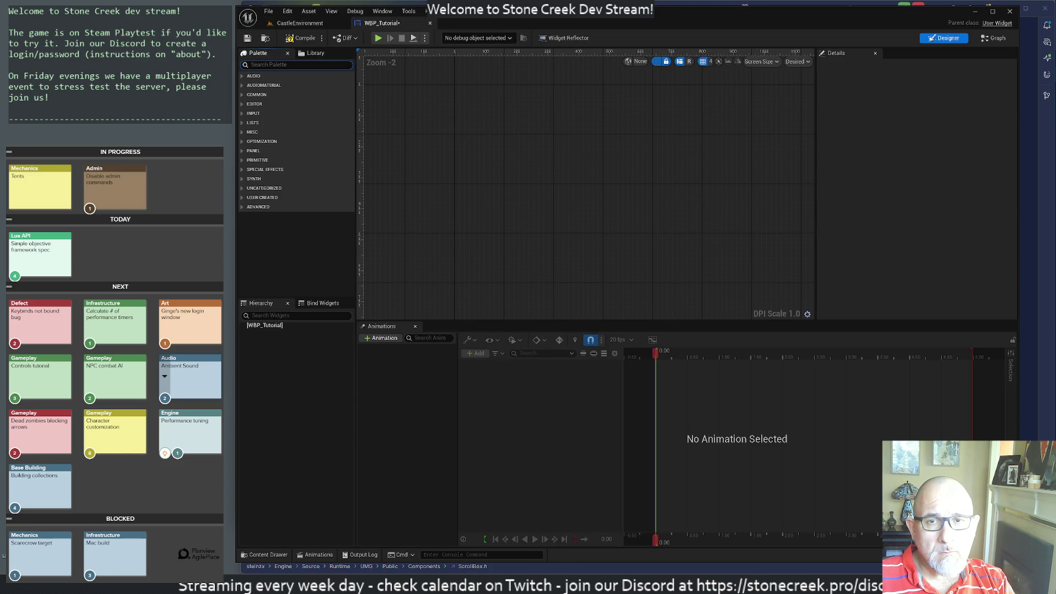
pyautogui.write('canvas')
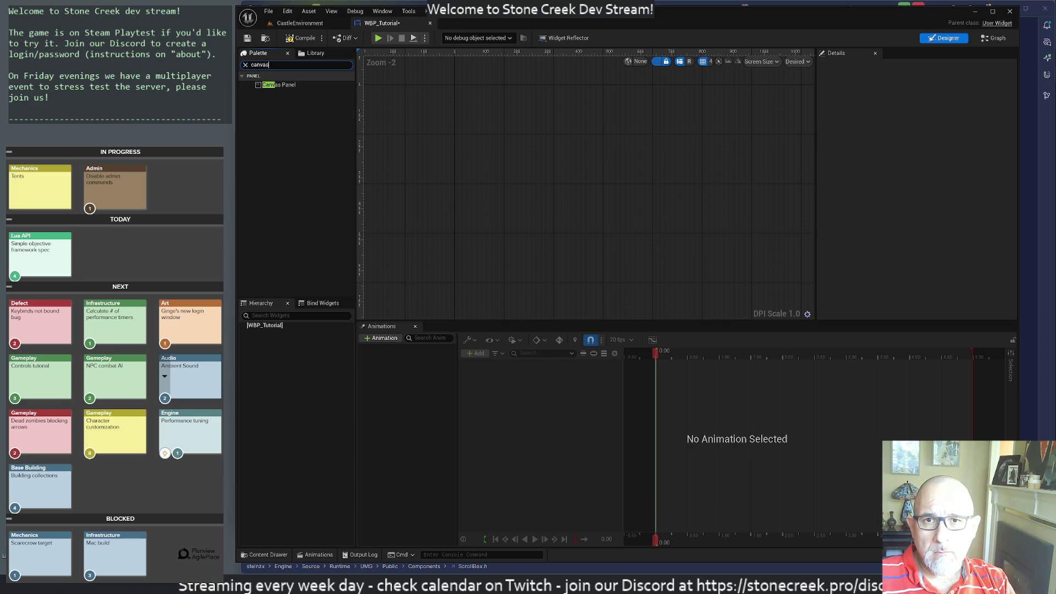
# Add a Canvas Panel as the root and place a Text widget inside it.
pyautogui.moveTo(274, 85); pyautogui.dragTo(264, 327)
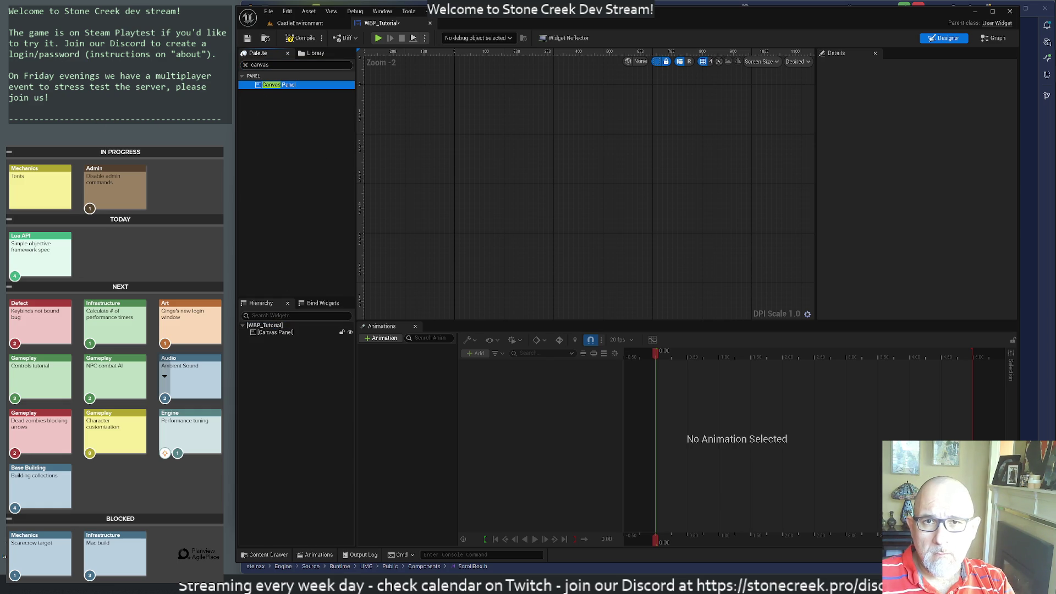
pyautogui.click(275, 65)
pyautogui.write('t')
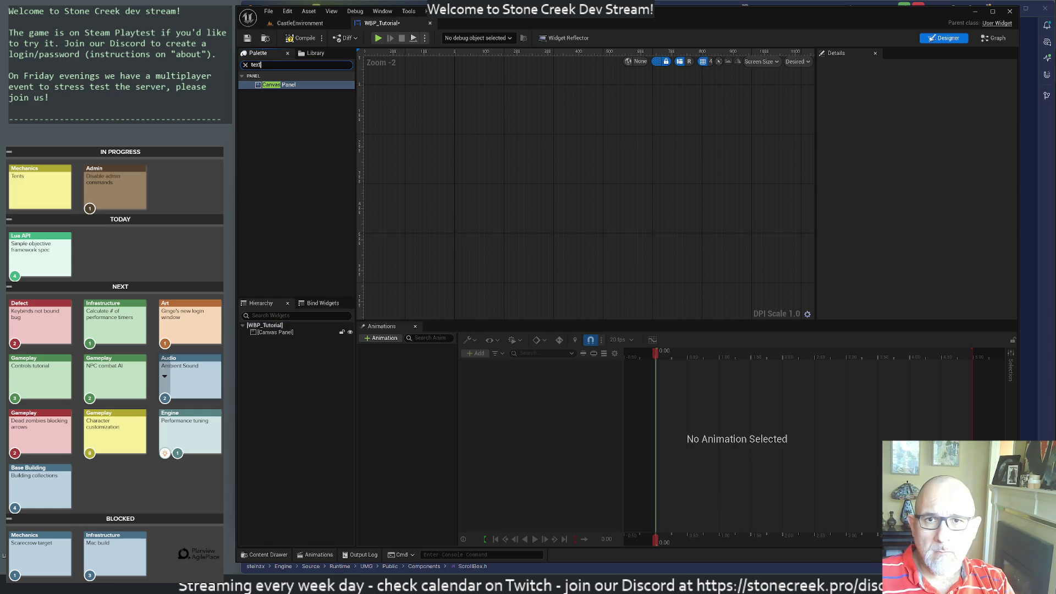
pyautogui.write('ext')
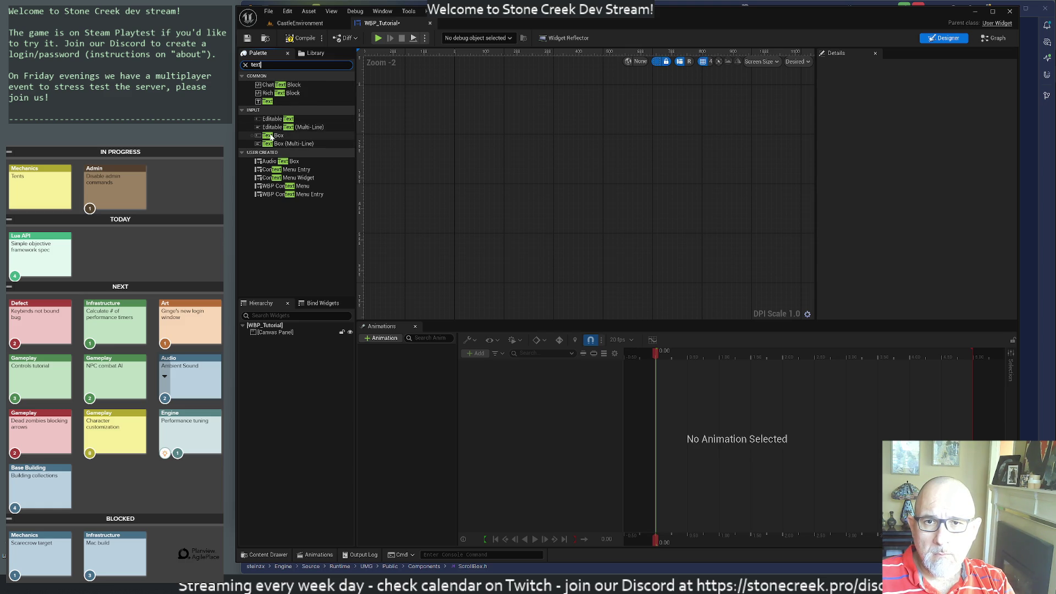
pyautogui.moveTo(267, 101)
pyautogui.mouseDown()
pyautogui.moveTo(302, 164)
pyautogui.moveTo(270, 333)
pyautogui.moveTo(294, 337)
pyautogui.moveTo(286, 335)
pyautogui.mouseUp()
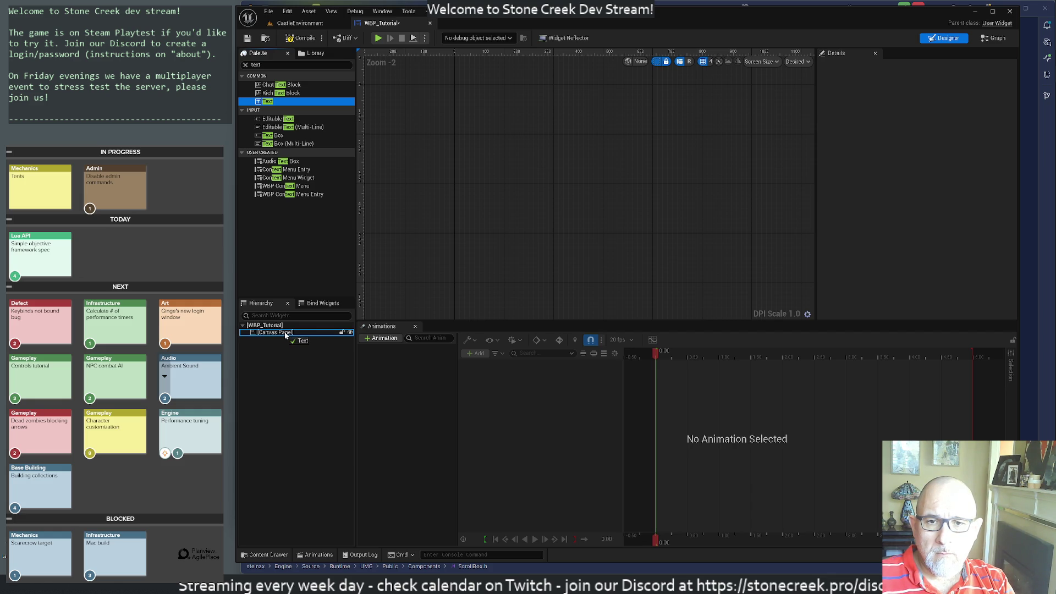
pyautogui.moveTo(285, 335); pyautogui.dragTo(285, 334)
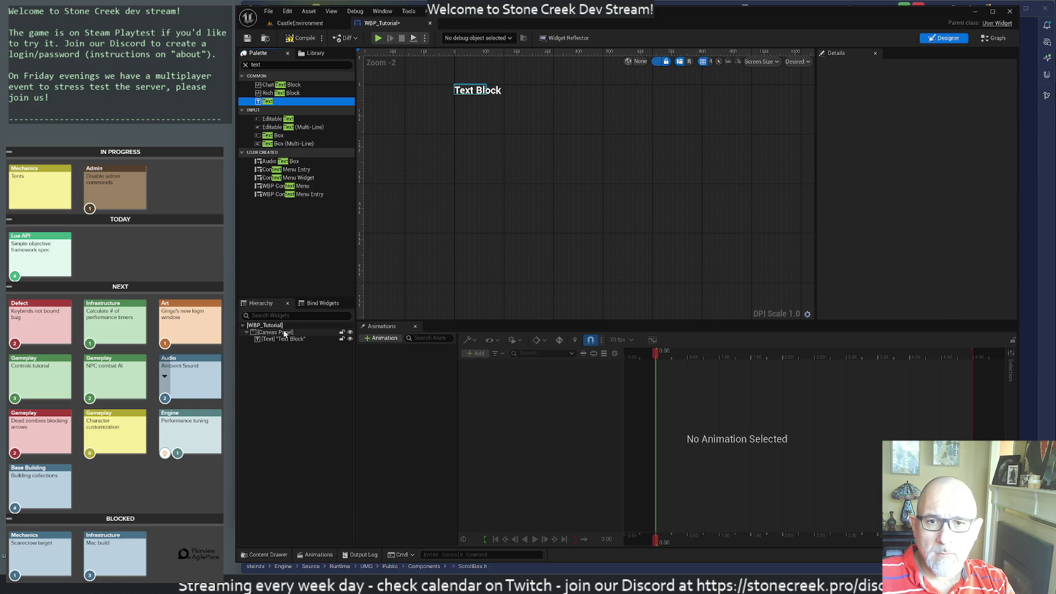
pyautogui.click(523, 226)
pyautogui.scroll(-5, 523, 226)
pyautogui.scroll(4, 524, 226)
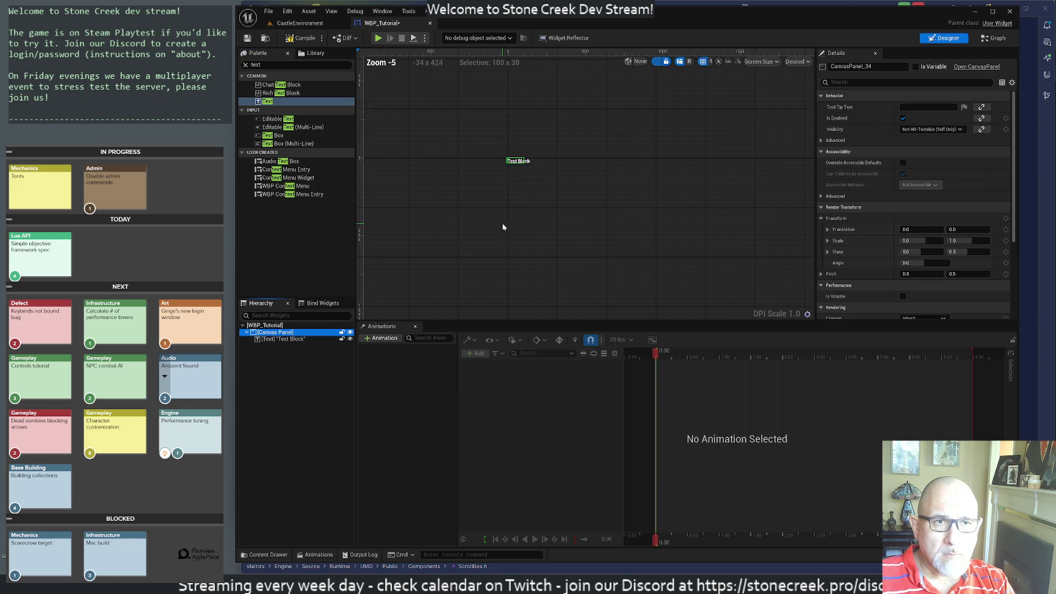
# Change the Text Block's text to 'Welcome to Stone Creek!' and compile WBP_Tutorial.
pyautogui.moveTo(473, 132)
pyautogui.mouseDown()
pyautogui.moveTo(530, 219)
pyautogui.moveTo(486, 187)
pyautogui.mouseUp()
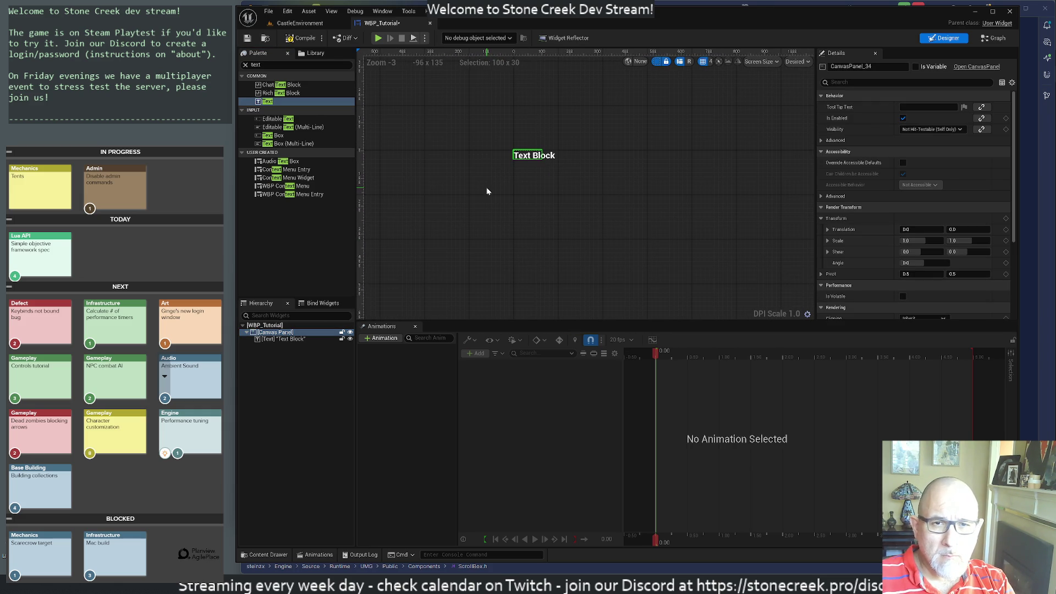
pyautogui.click(276, 339)
pyautogui.doubleClick(514, 154)
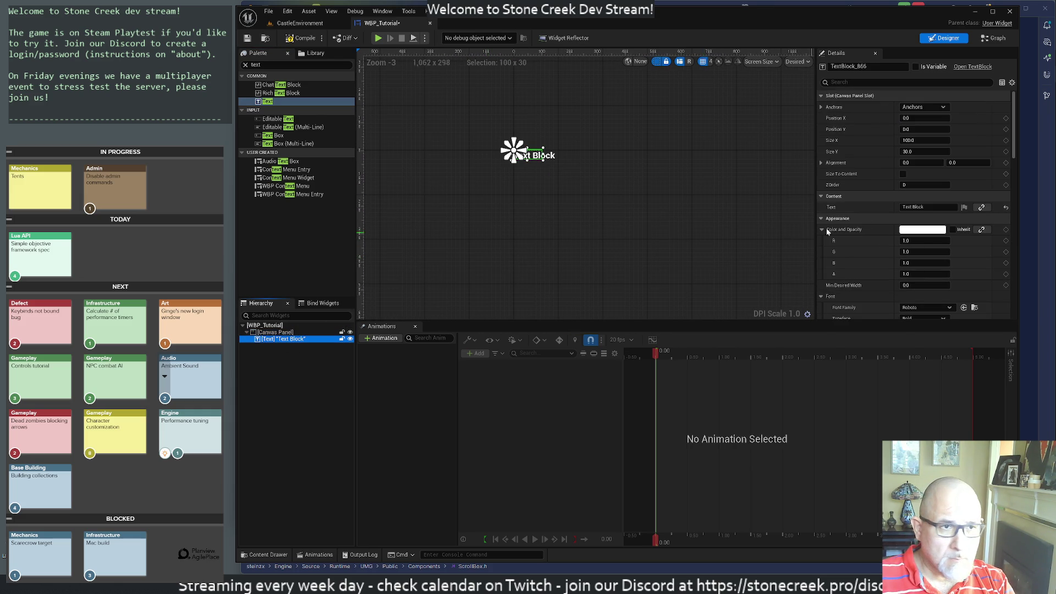
pyautogui.write('Welcome')
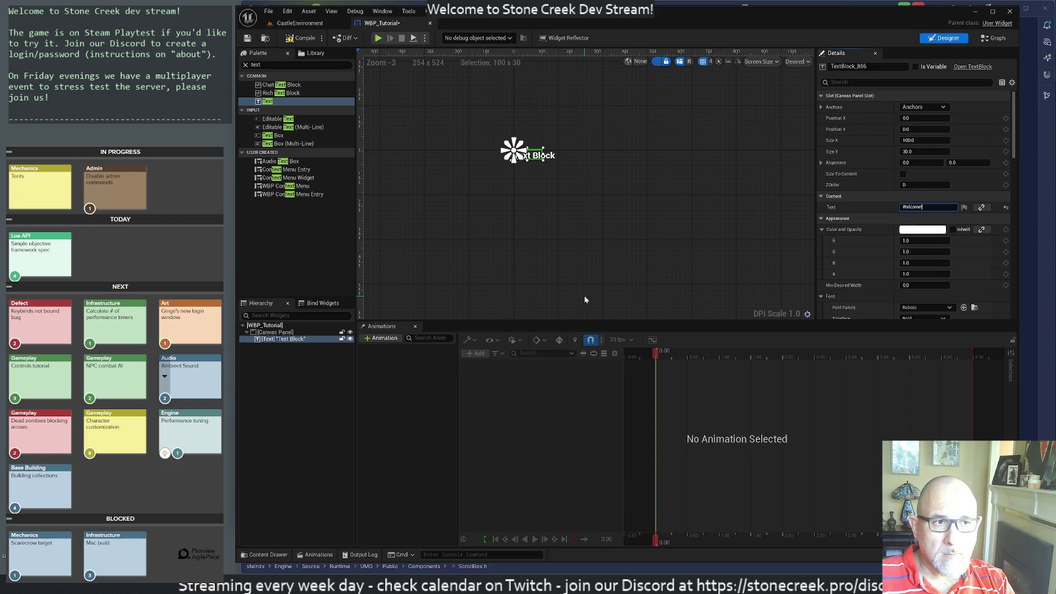
pyautogui.press('Return')
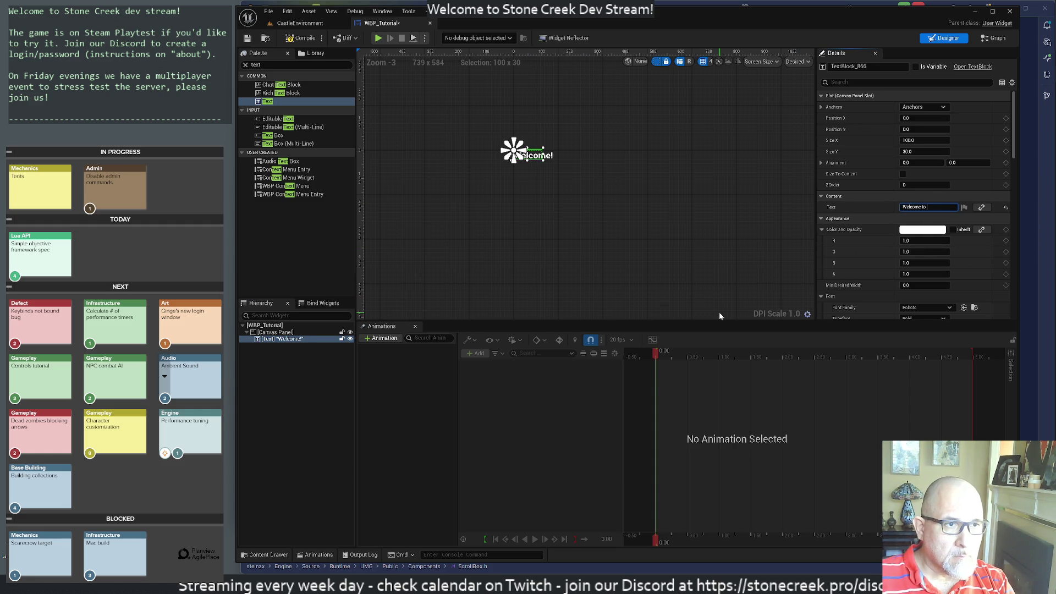
pyautogui.write('Stone Creek!')
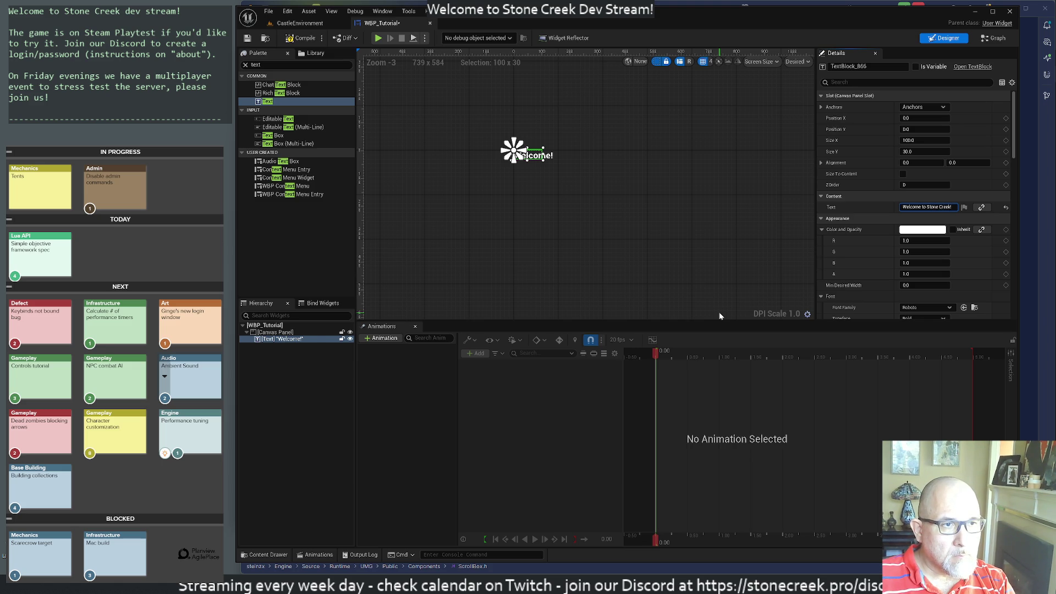
pyautogui.press('Return')
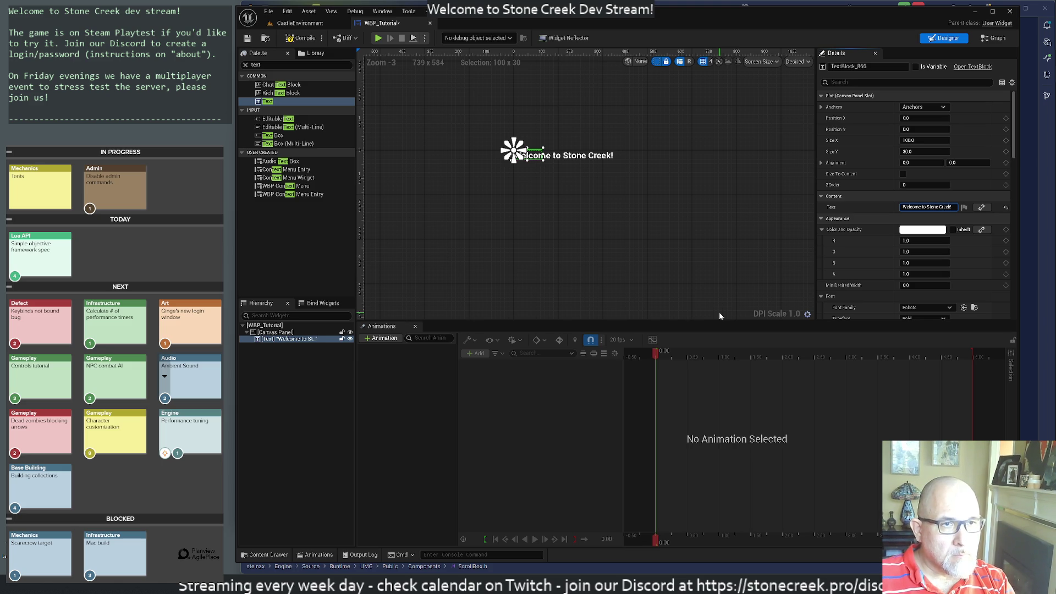
pyautogui.click(610, 218)
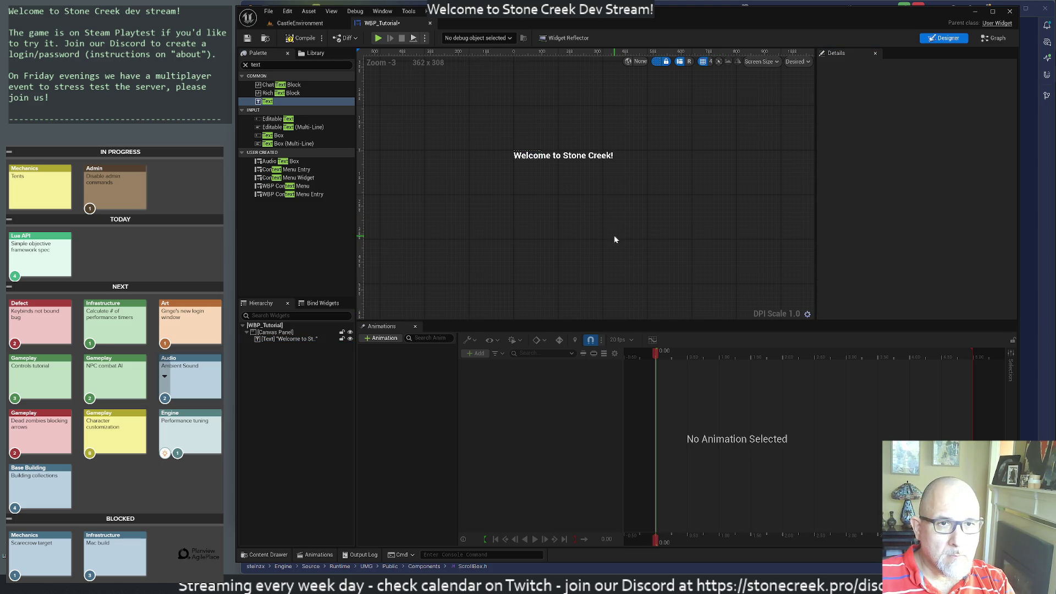
pyautogui.scroll(1, 615, 239)
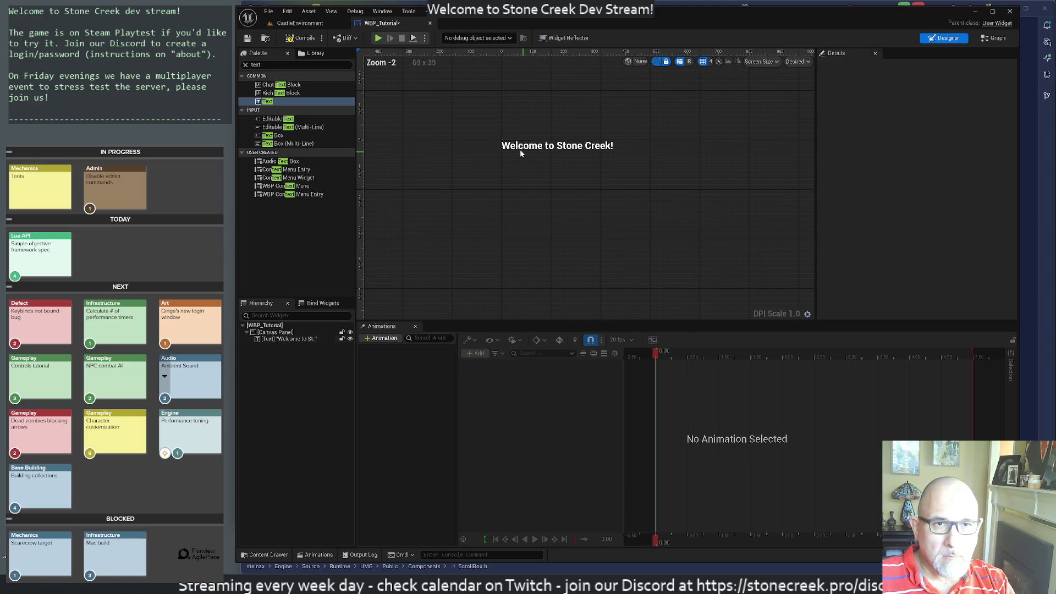
pyautogui.click(302, 38)
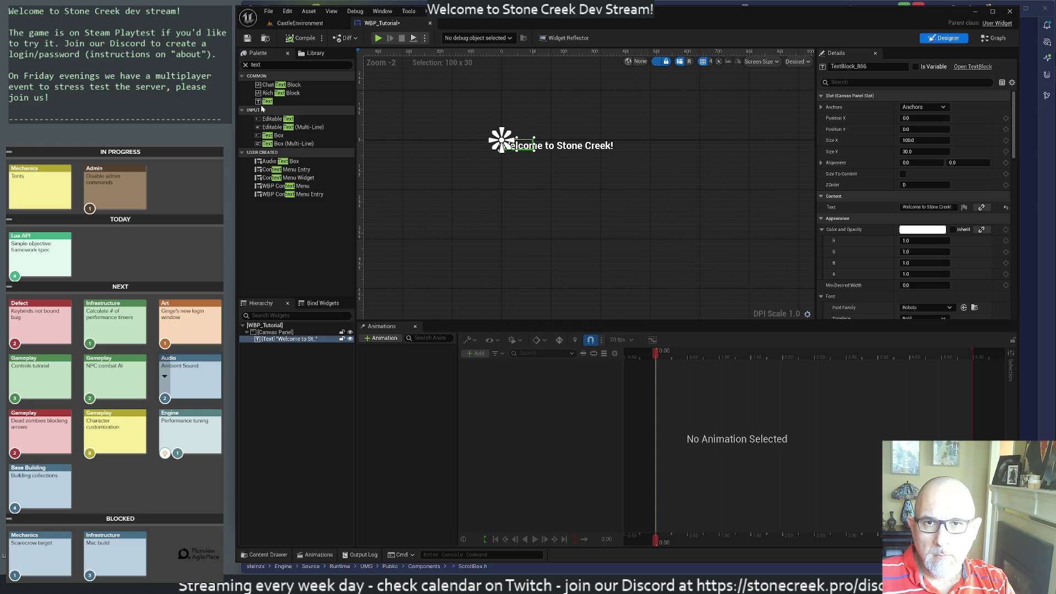
# Drop a second Text Block onto the Canvas Panel.
pyautogui.moveTo(266, 101); pyautogui.dragTo(279, 192)
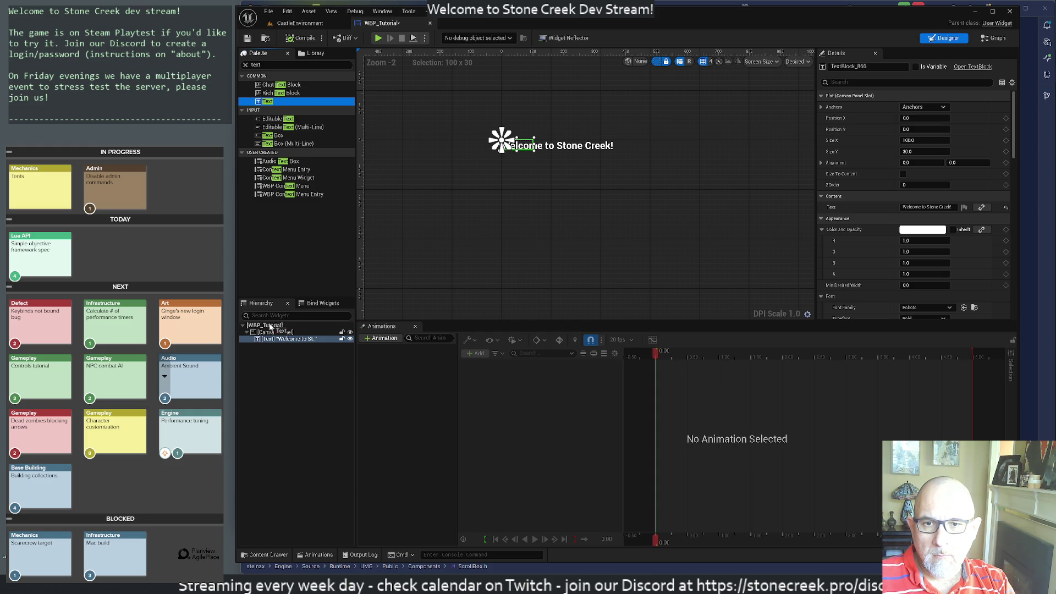
pyautogui.moveTo(271, 327); pyautogui.dragTo(276, 334)
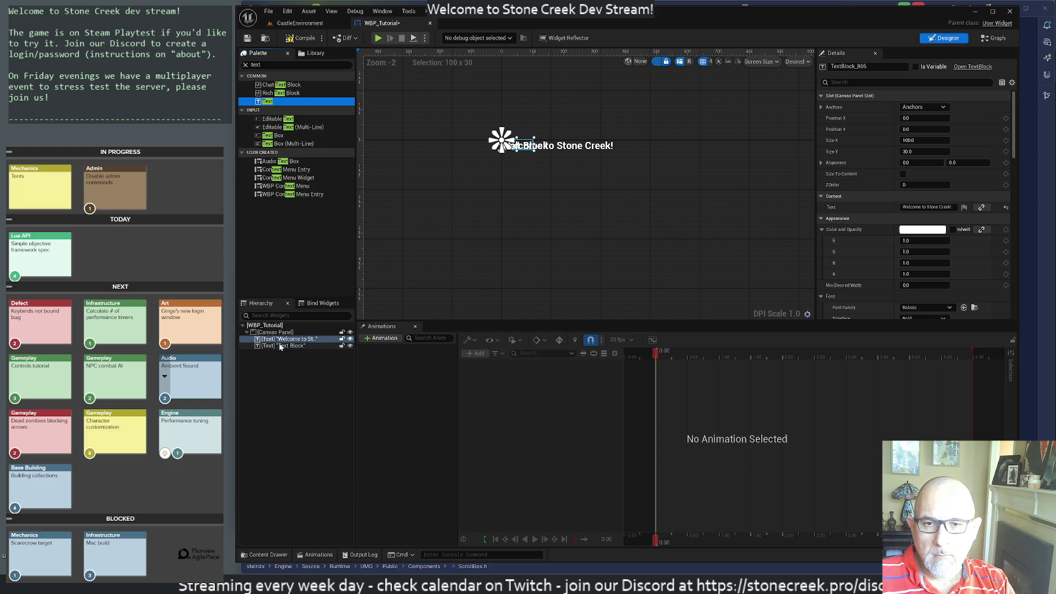
pyautogui.click(279, 346)
# Rename the welcome text widget to TextWelcome, then select the new Text Block.
pyautogui.click(287, 339)
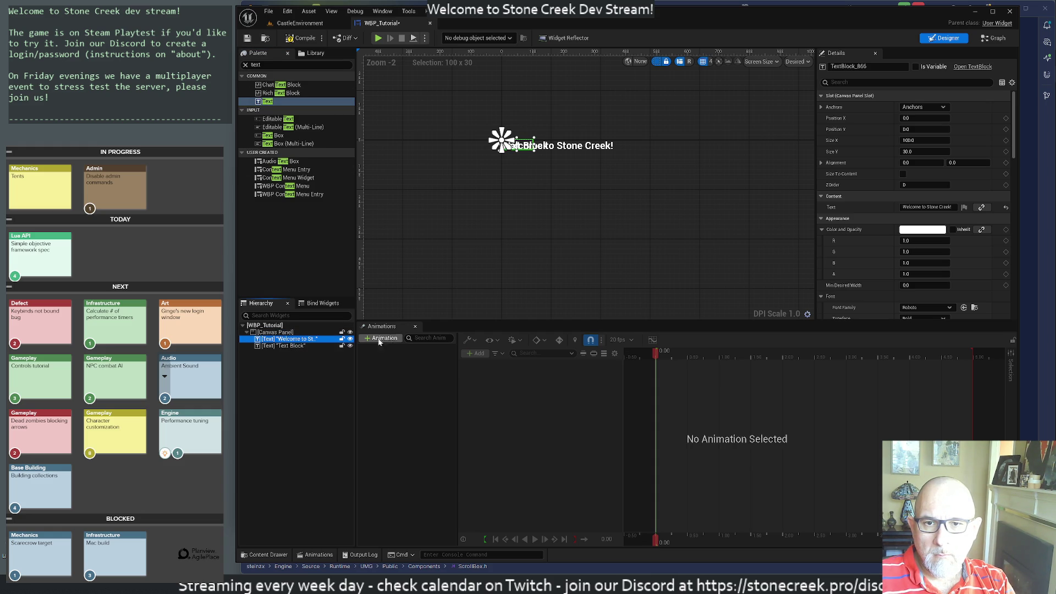
pyautogui.press('F2')
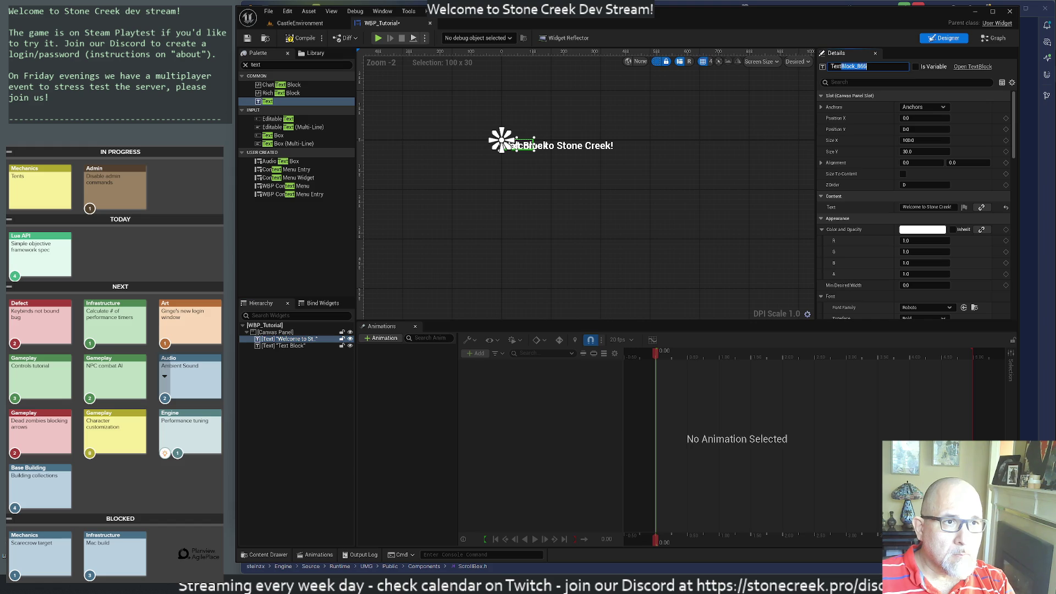
pyautogui.write('Welcome')
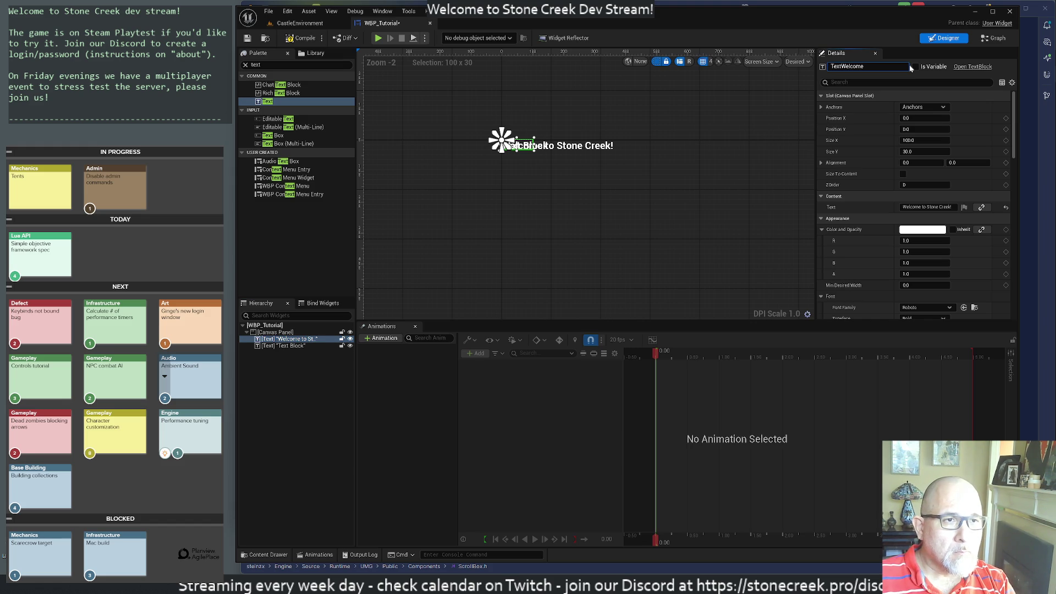
pyautogui.press('Return')
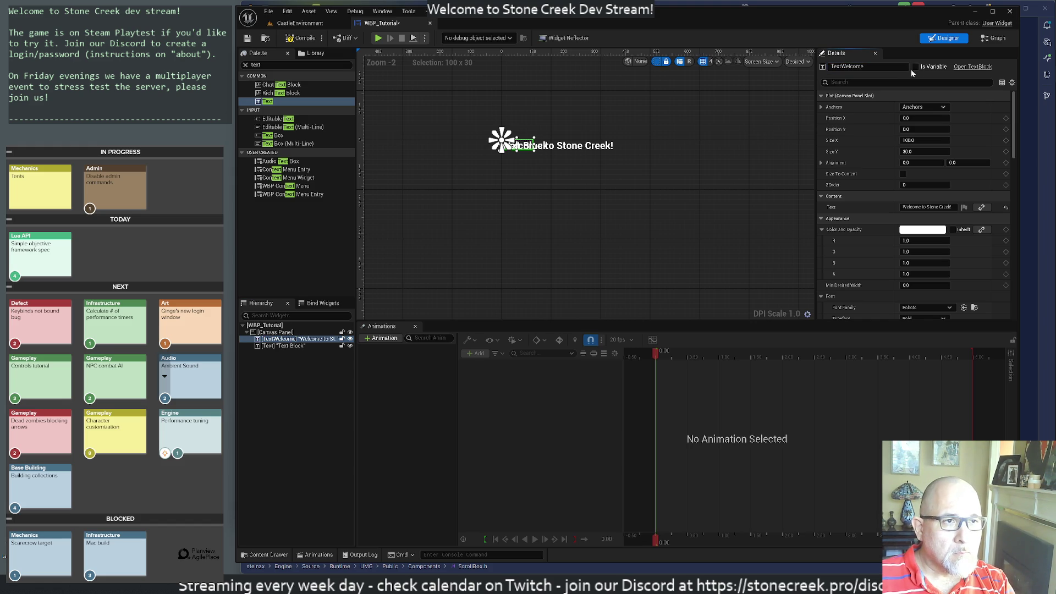
pyautogui.click(545, 163)
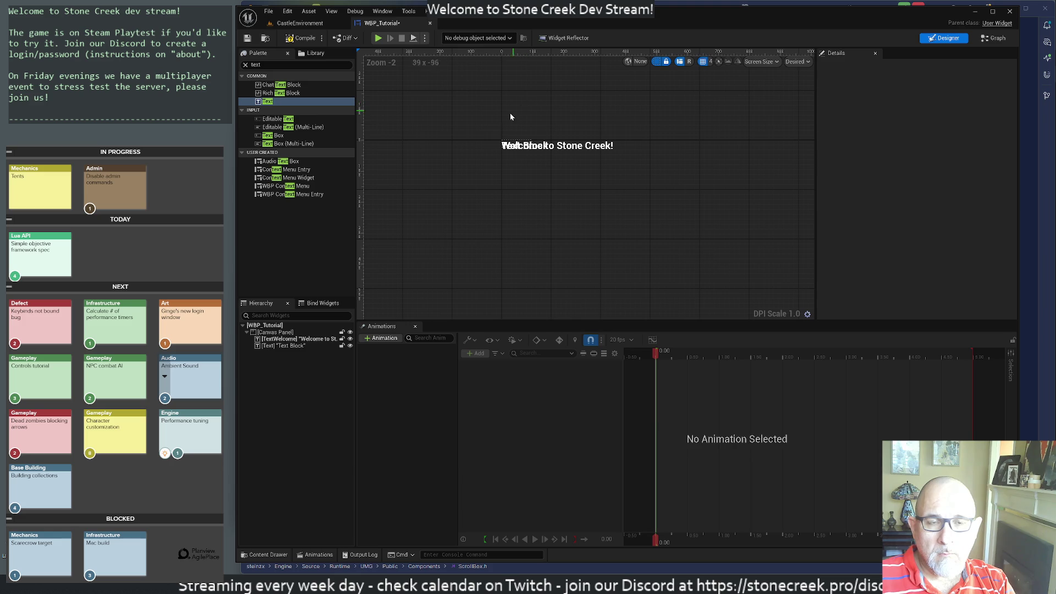
pyautogui.click(283, 345)
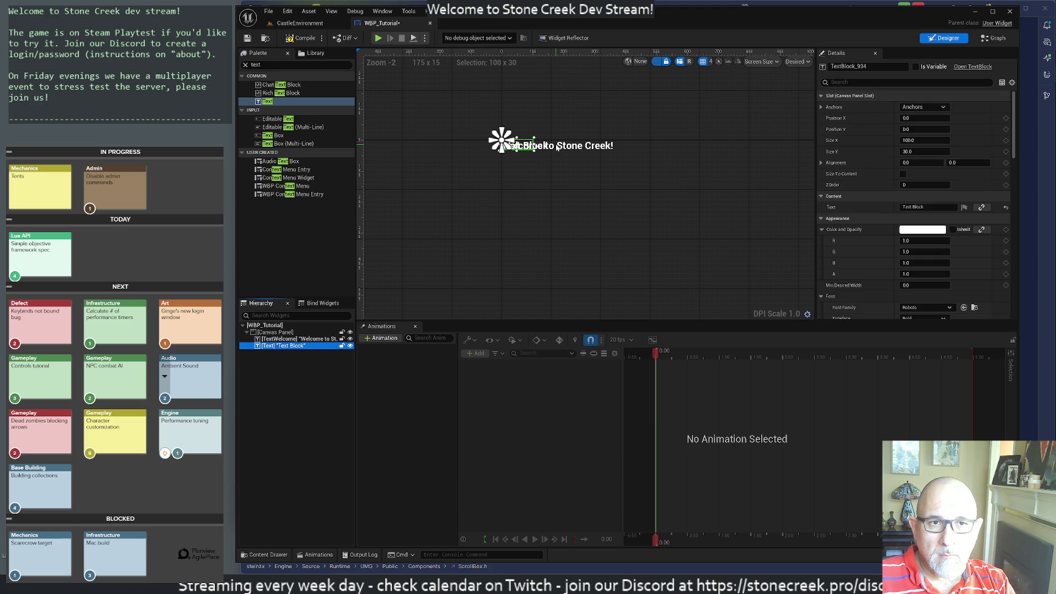
pyautogui.press('Escape')
pyautogui.click(281, 346)
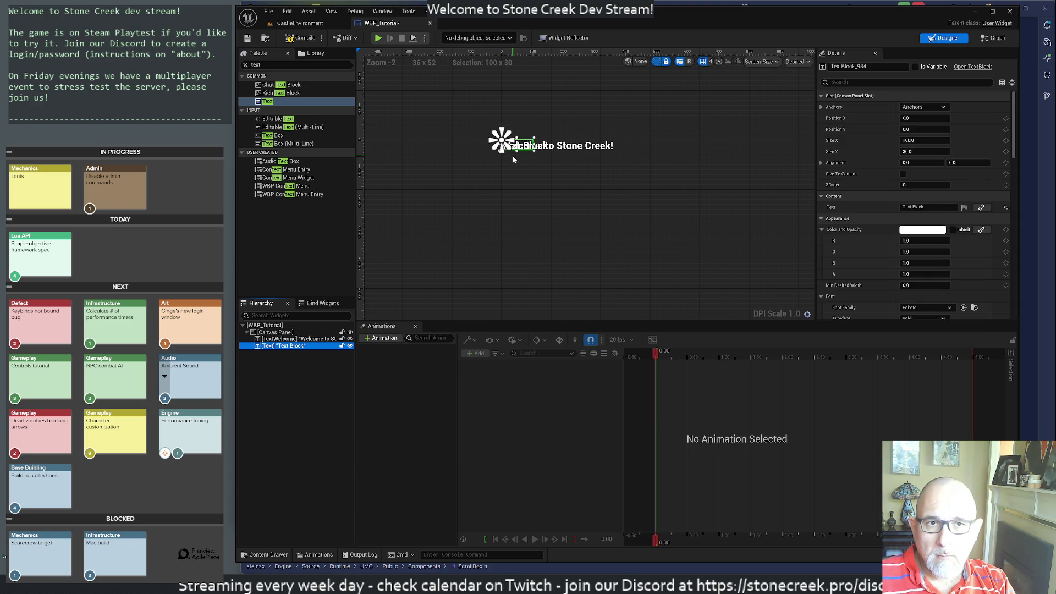
# Enlarge the second Text Block, rename it TextTutorial, make it a variable, and move it below.
pyautogui.moveTo(532, 154); pyautogui.dragTo(679, 254)
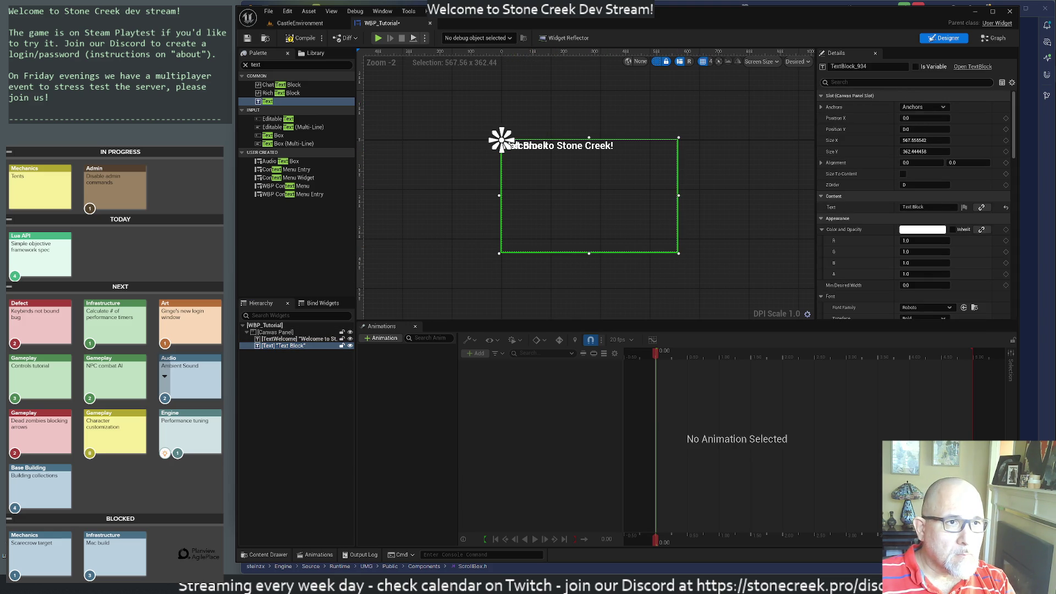
pyautogui.moveTo(866, 66); pyautogui.dragTo(836, 66)
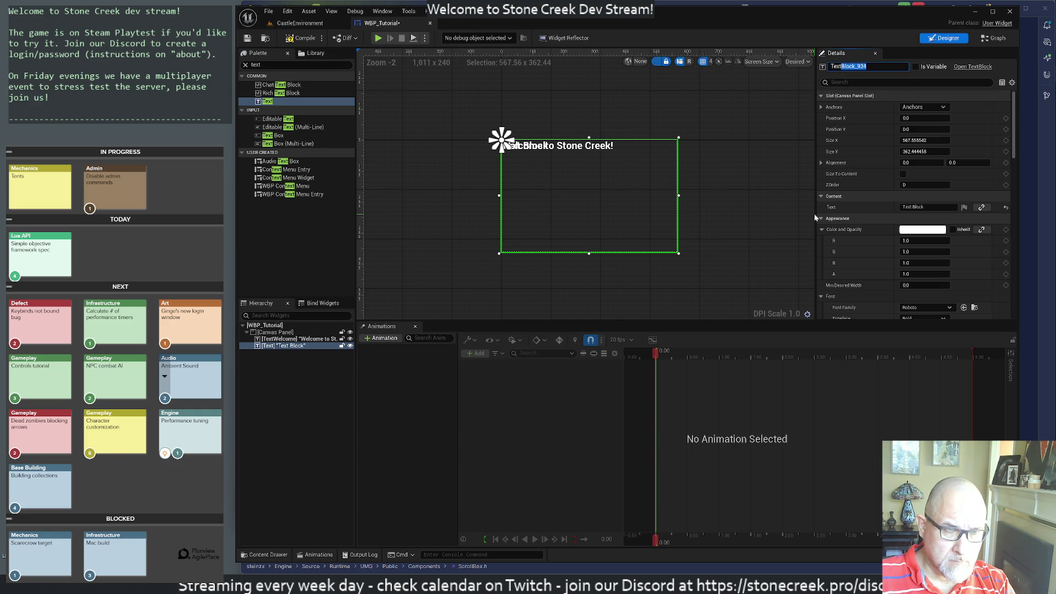
pyautogui.write('TextTutorial')
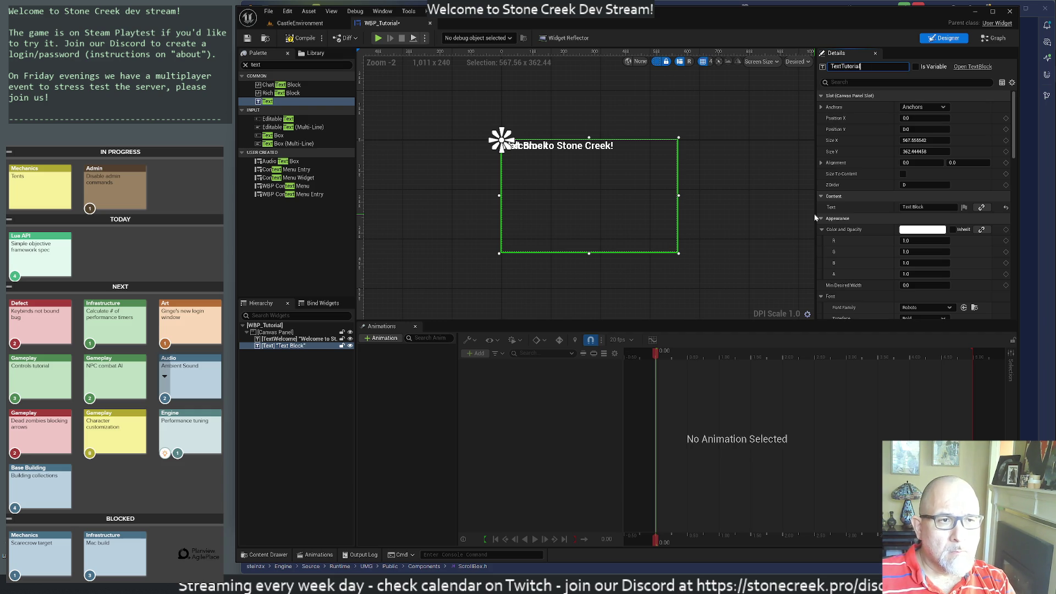
pyautogui.press('Return')
pyautogui.click(916, 66)
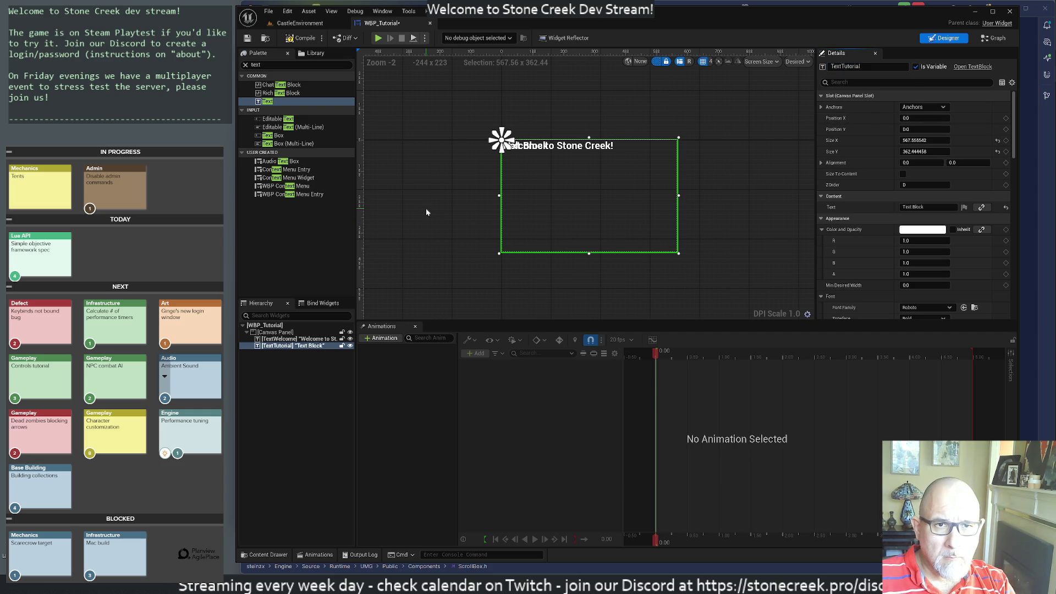
pyautogui.moveTo(589, 140); pyautogui.dragTo(589, 153)
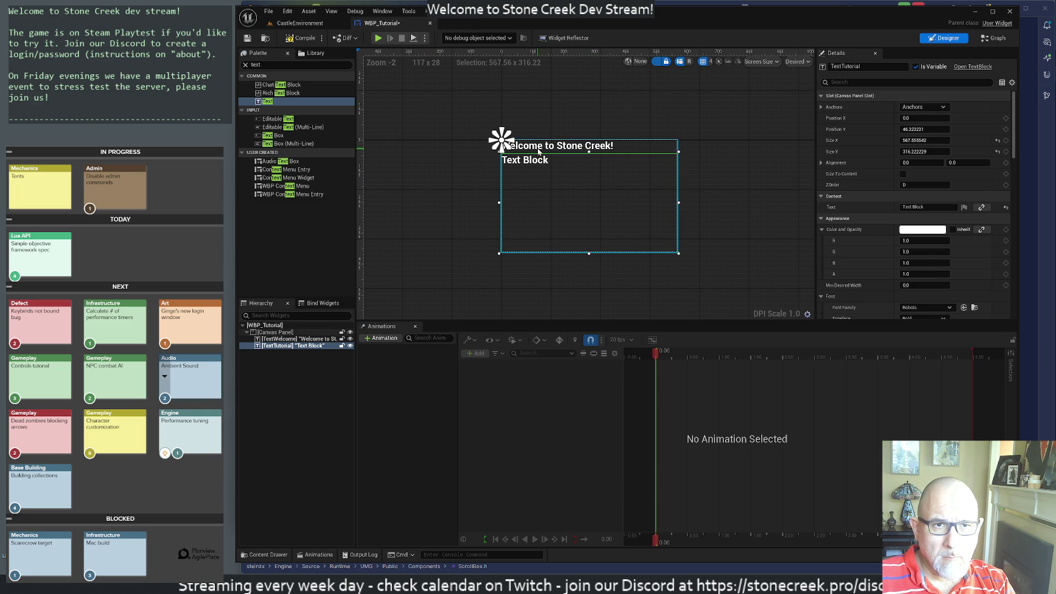
# Rename the TextWelcome widget to TextTitle.
pyautogui.click(275, 332)
pyautogui.click(290, 338)
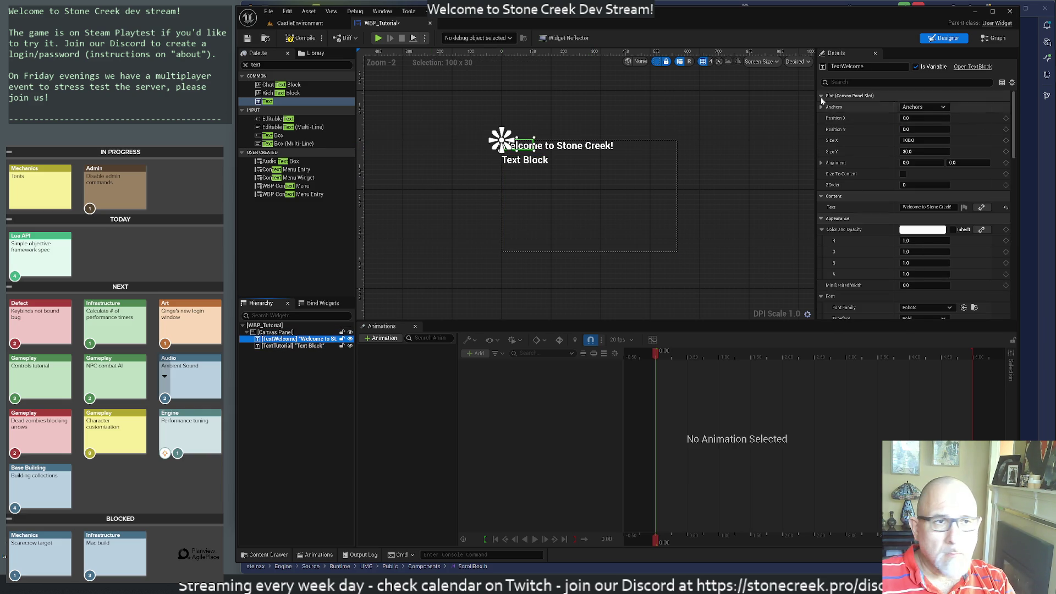
pyautogui.moveTo(842, 66); pyautogui.dragTo(865, 67)
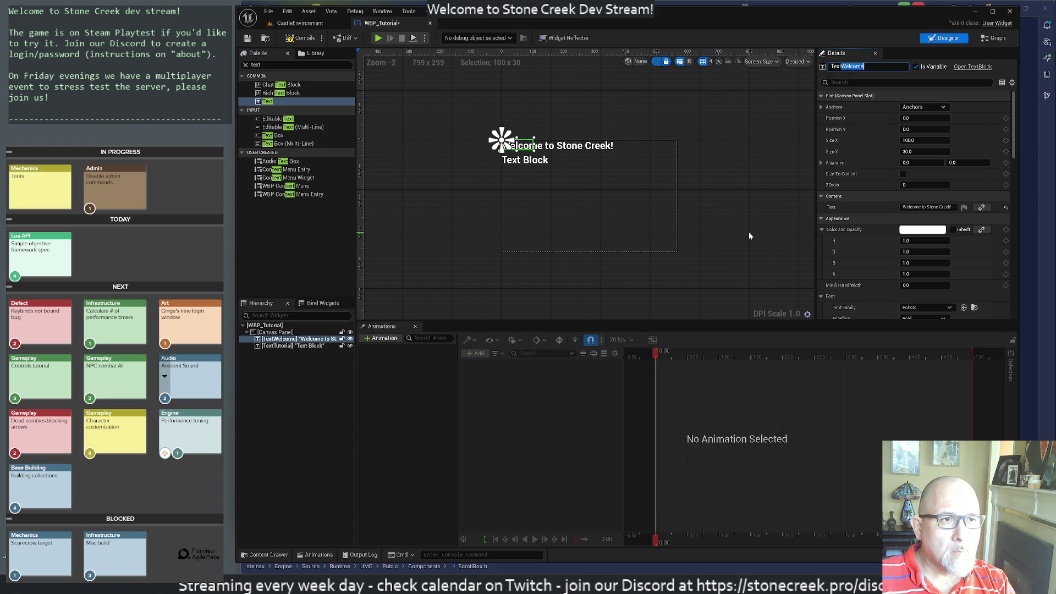
pyautogui.press('Return')
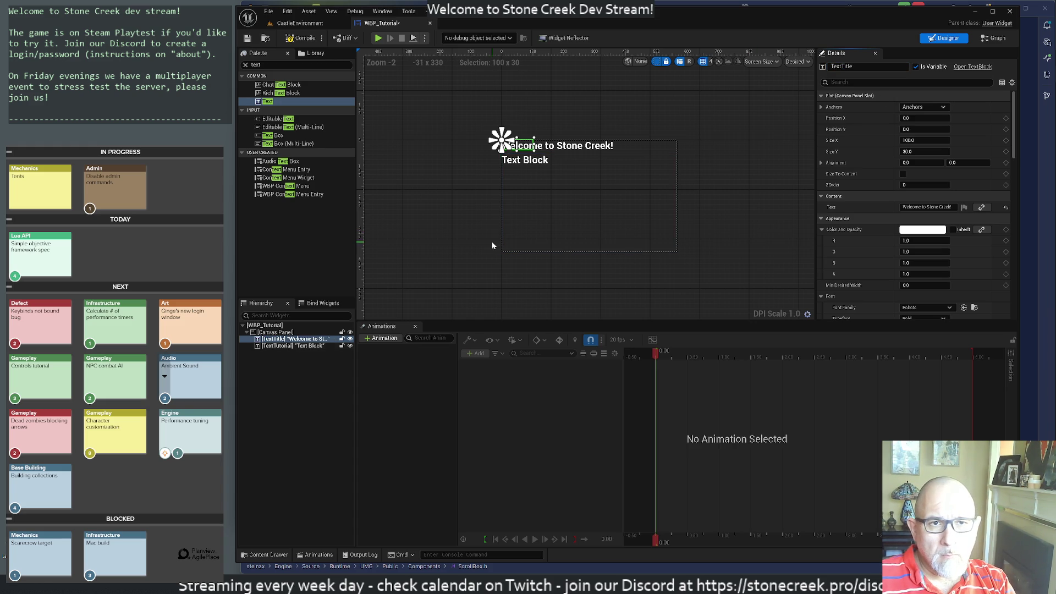
pyautogui.click(463, 225)
# Set TextTutorial's font family to video-terminal-screen_Font.
pyautogui.click(526, 174)
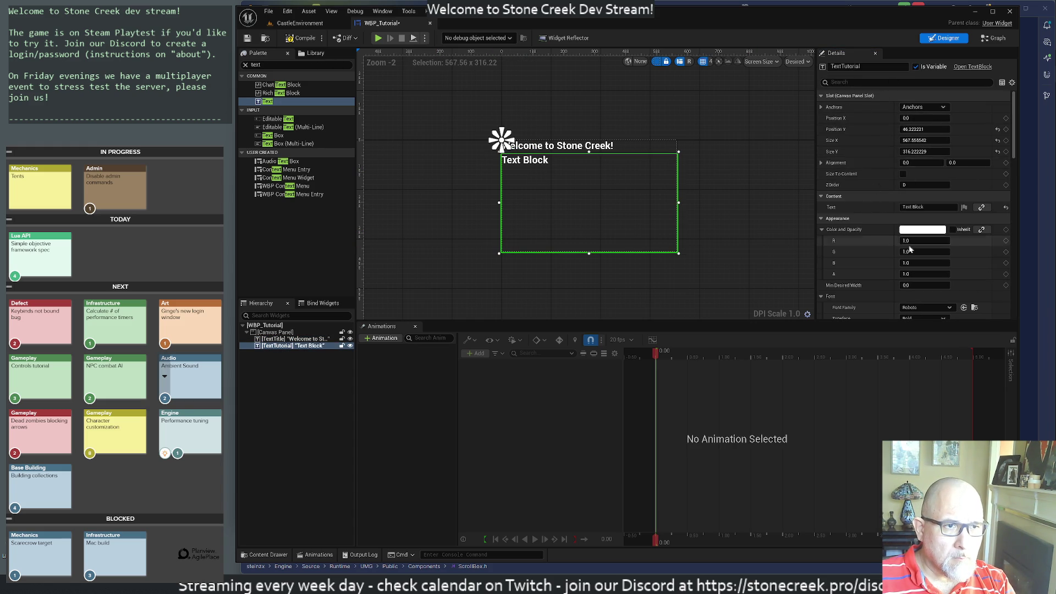
pyautogui.scroll(-3, 880, 231)
pyautogui.scroll(-8, 883, 271)
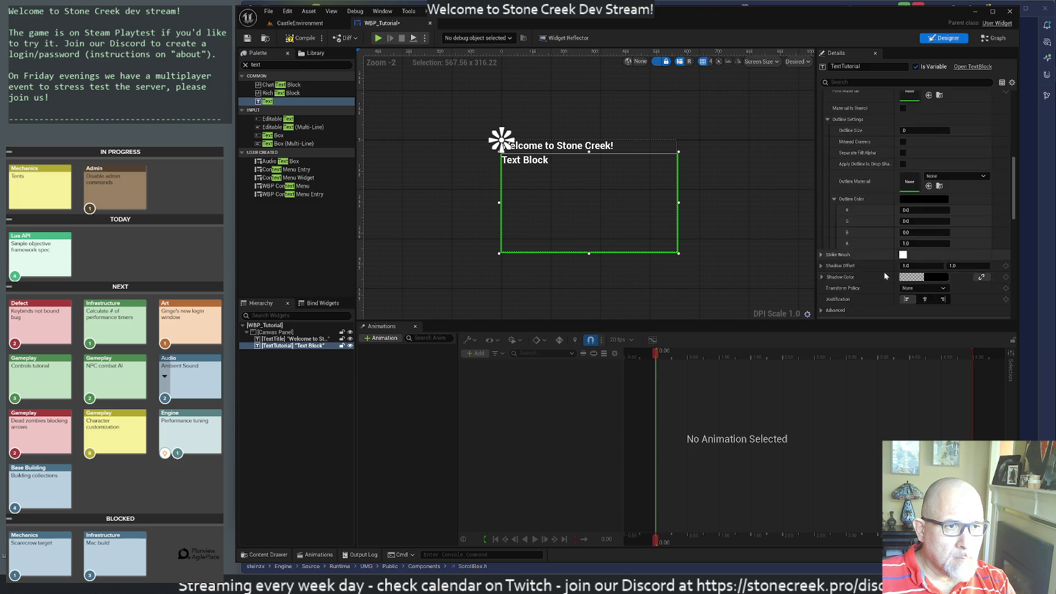
pyautogui.scroll(10, 860, 249)
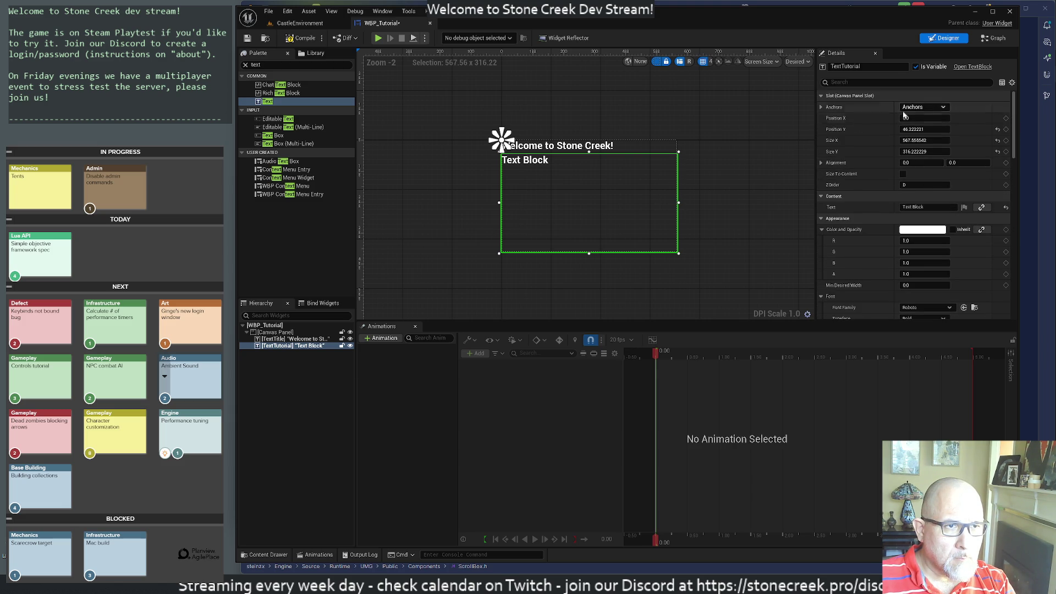
pyautogui.click(917, 308)
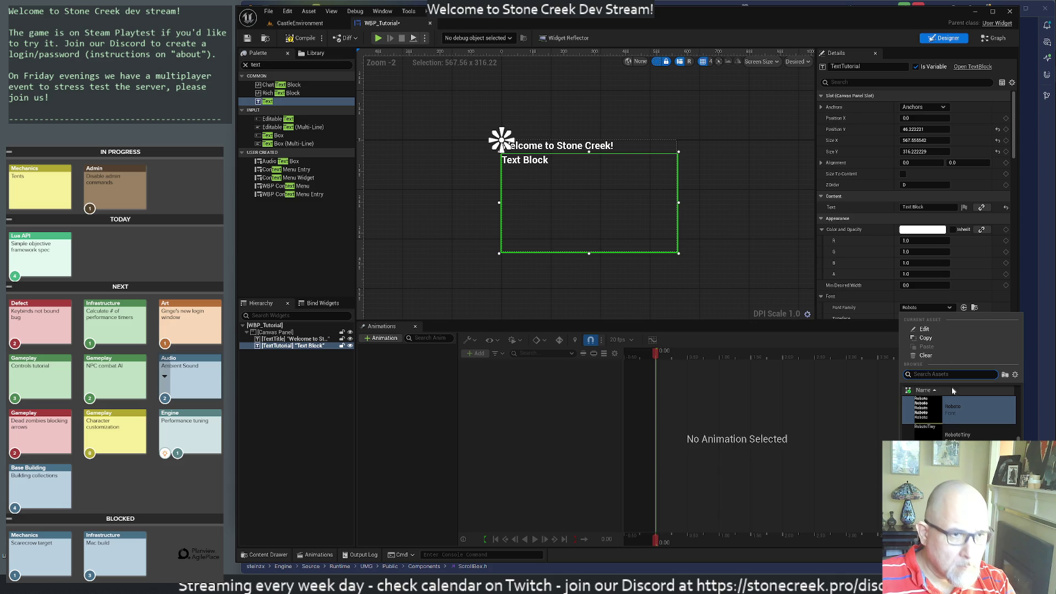
pyautogui.scroll(-3, 968, 435)
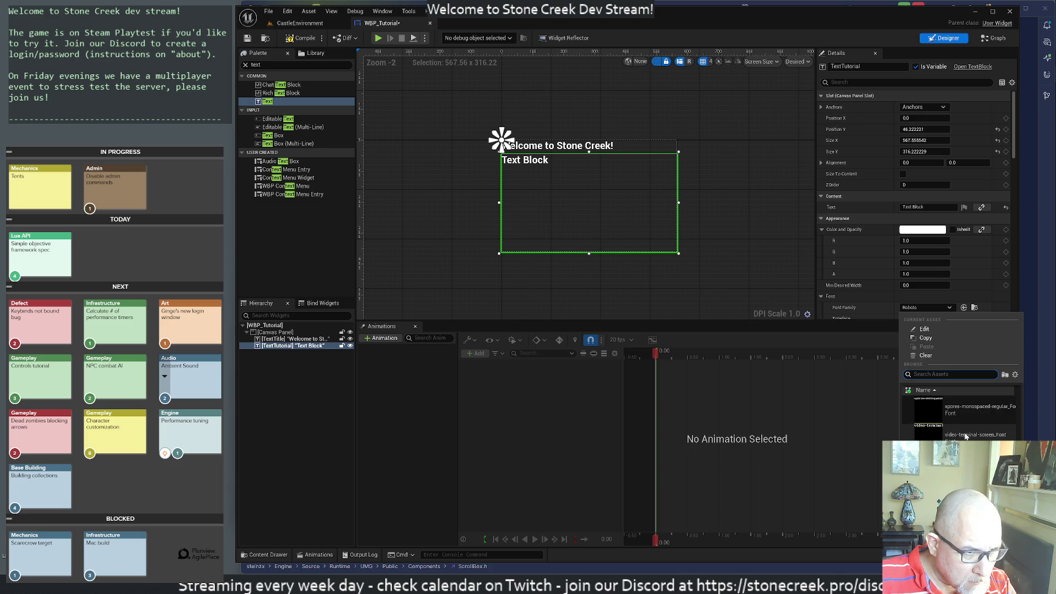
pyautogui.click(965, 436)
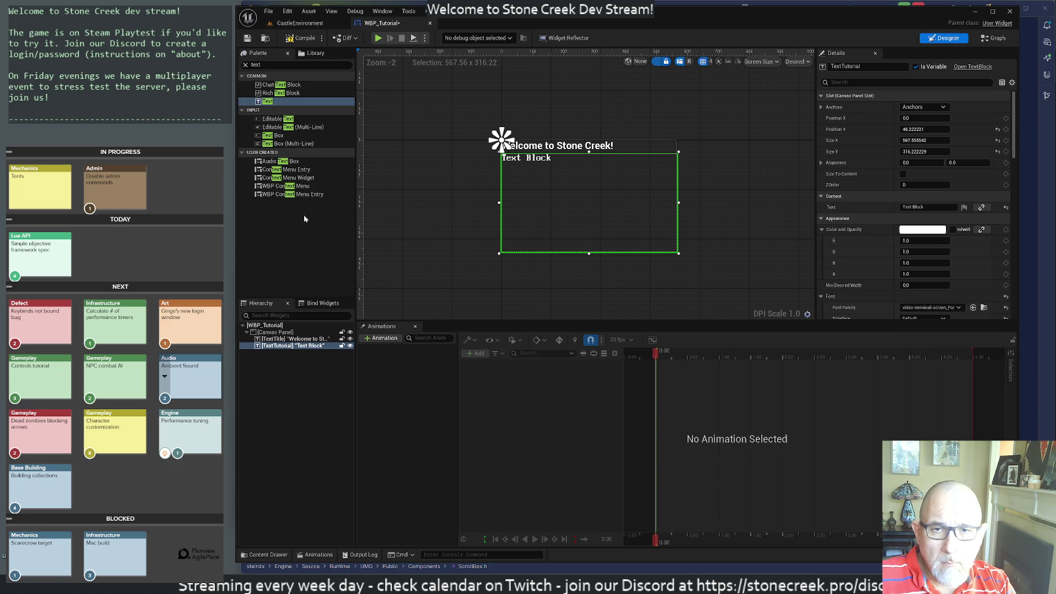
pyautogui.click(300, 23)
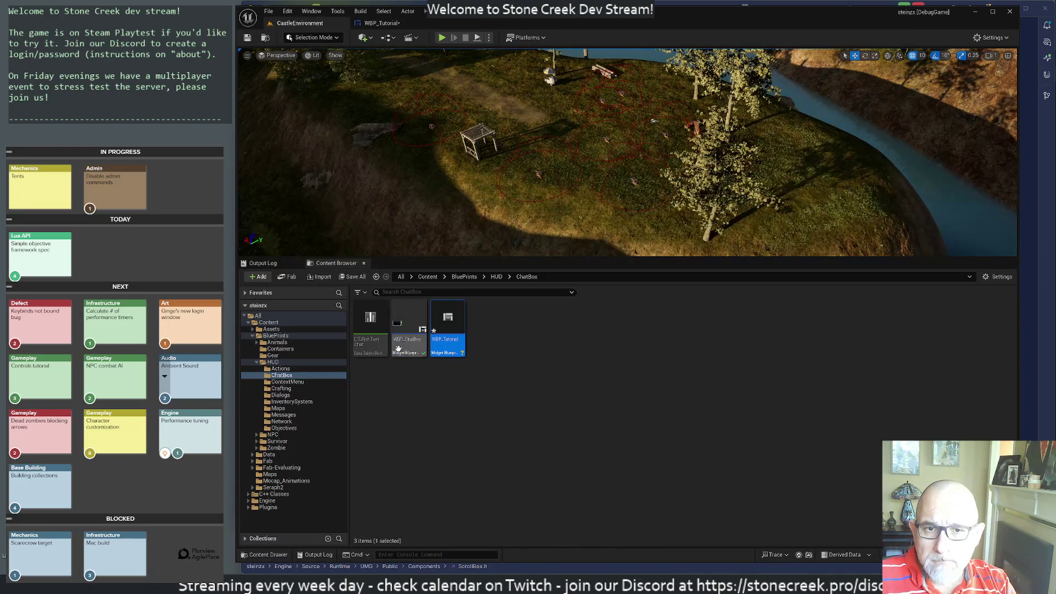
# Open WBP_ChatBox and inspect the ChatScrollBox's details.
pyautogui.doubleClick(407, 318)
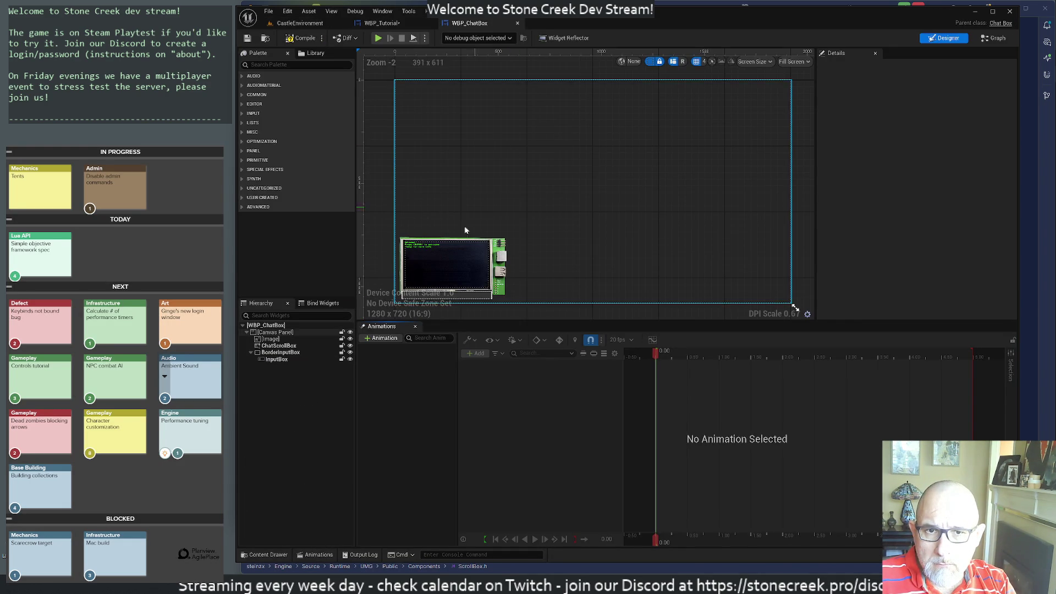
pyautogui.click(402, 289)
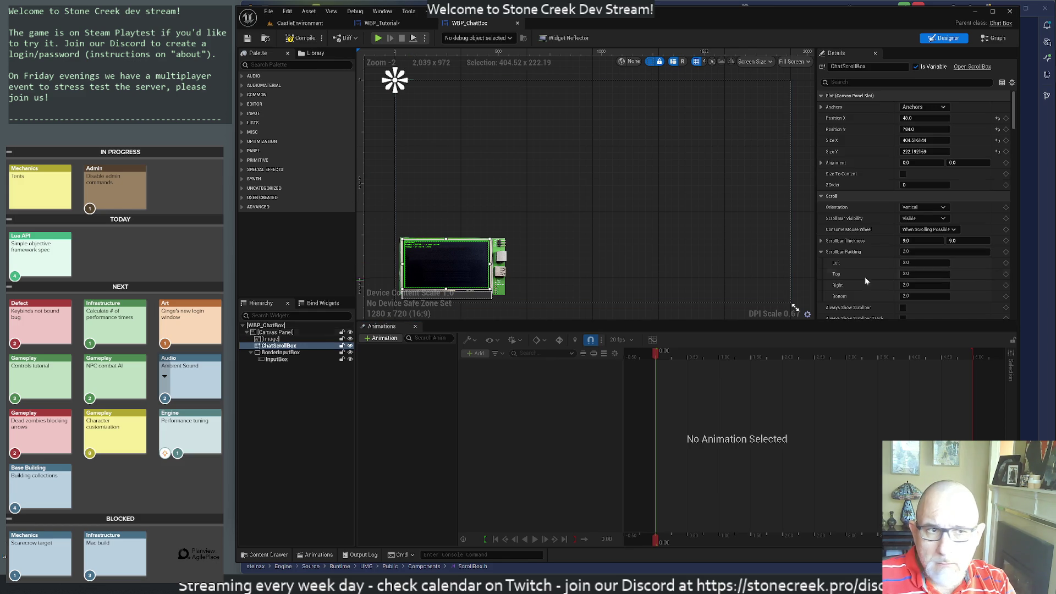
pyautogui.scroll(-10, 967, 268)
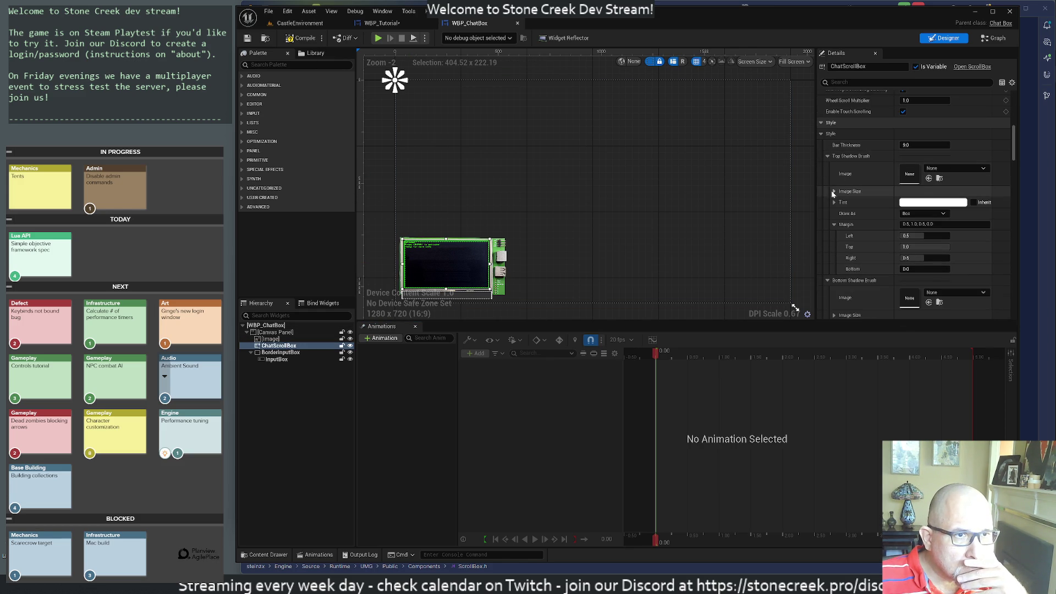
pyautogui.scroll(-3, 893, 258)
pyautogui.scroll(-3, 892, 259)
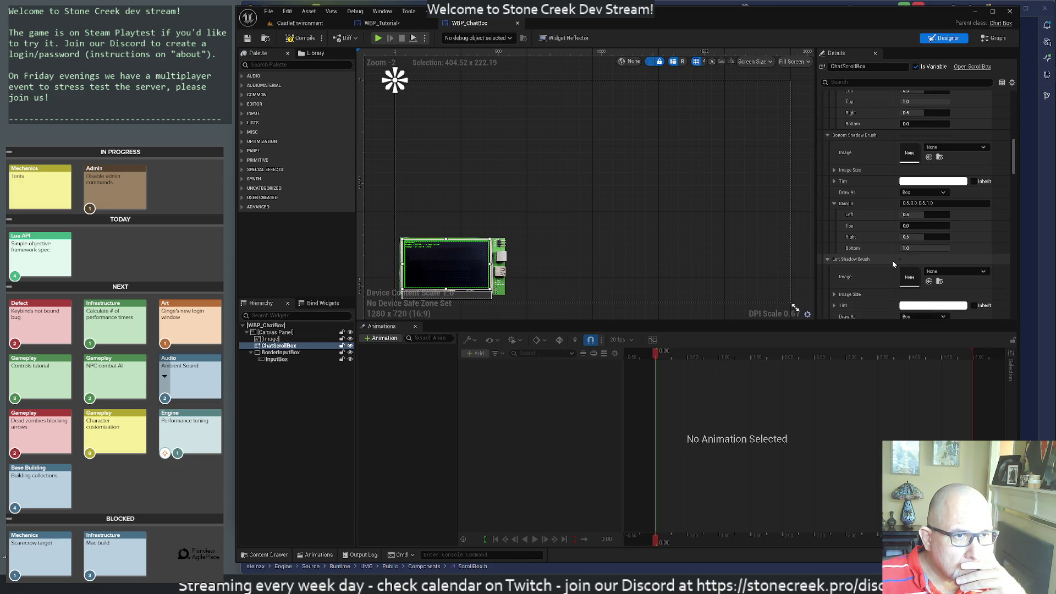
pyautogui.scroll(-4, 892, 259)
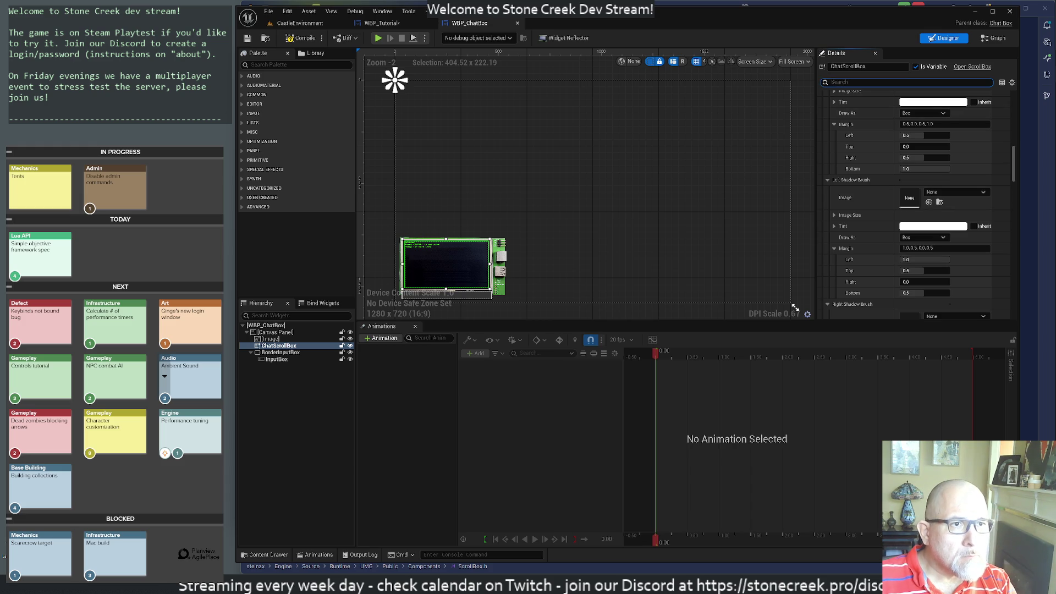
pyautogui.write('font')
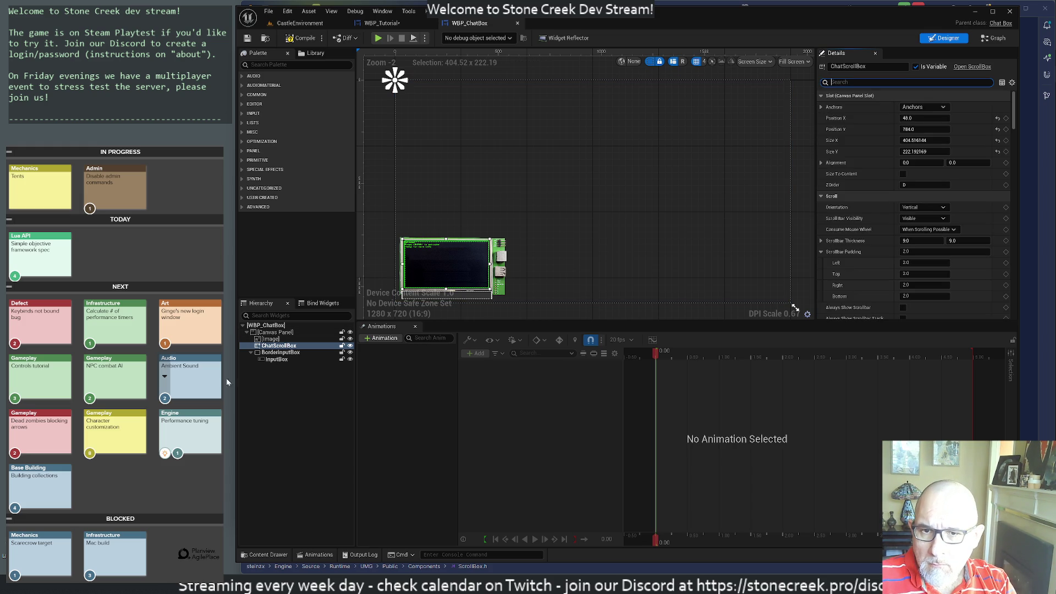
pyautogui.click(291, 346)
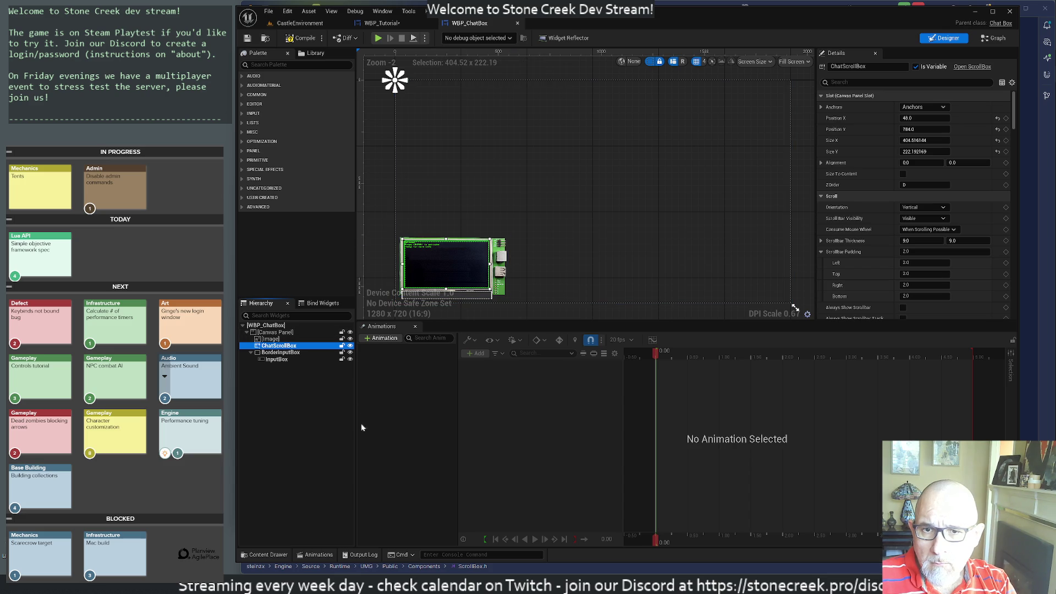
pyautogui.click(319, 420)
# Check the Image, InputBox and BorderInputBox widgets, then compile and close WBP_ChatBox.
pyautogui.click(269, 339)
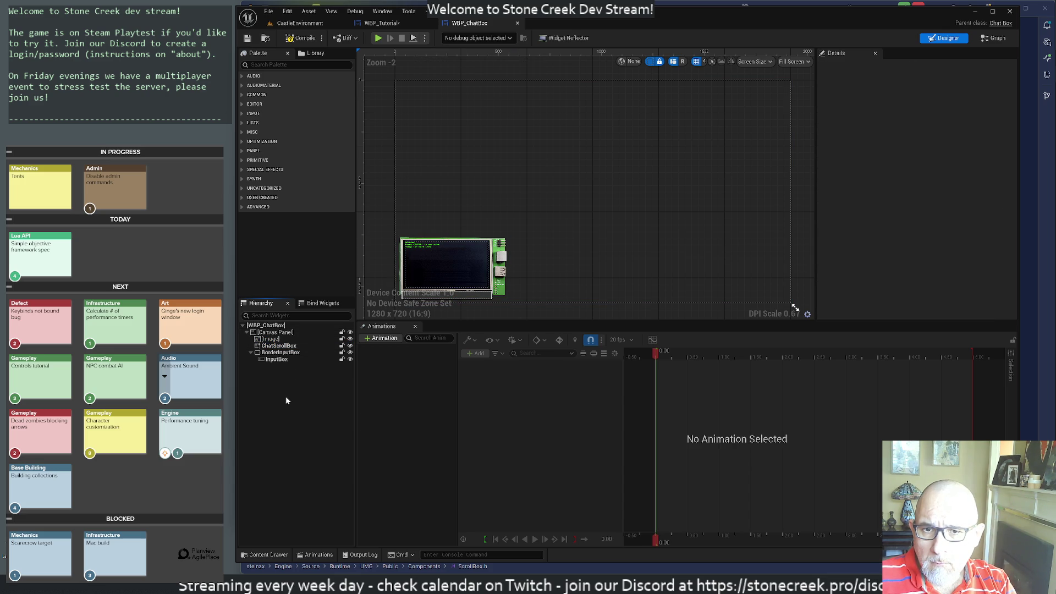
pyautogui.click(278, 345)
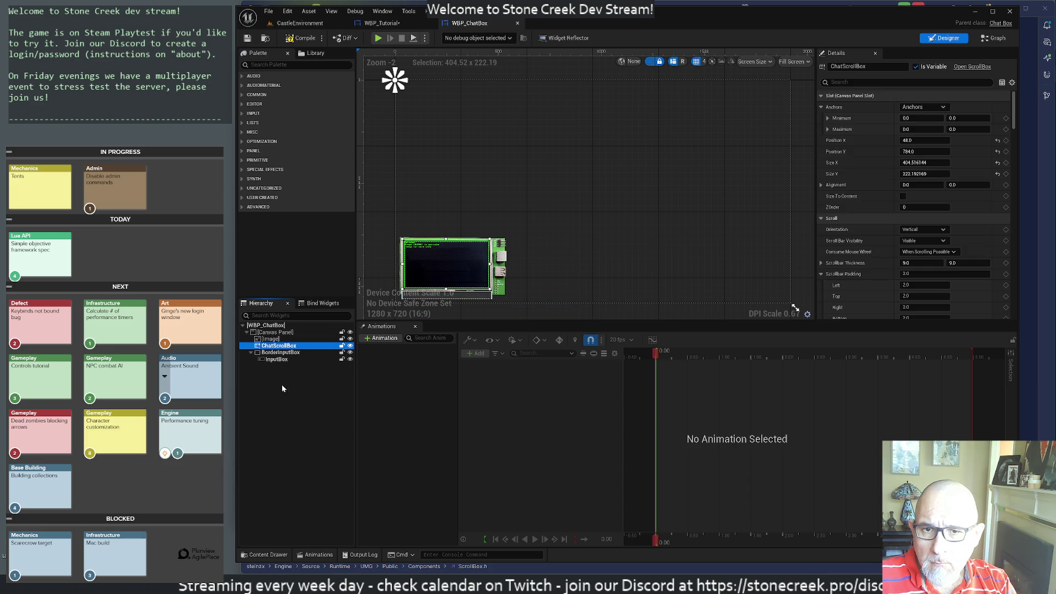
pyautogui.click(285, 388)
pyautogui.click(277, 359)
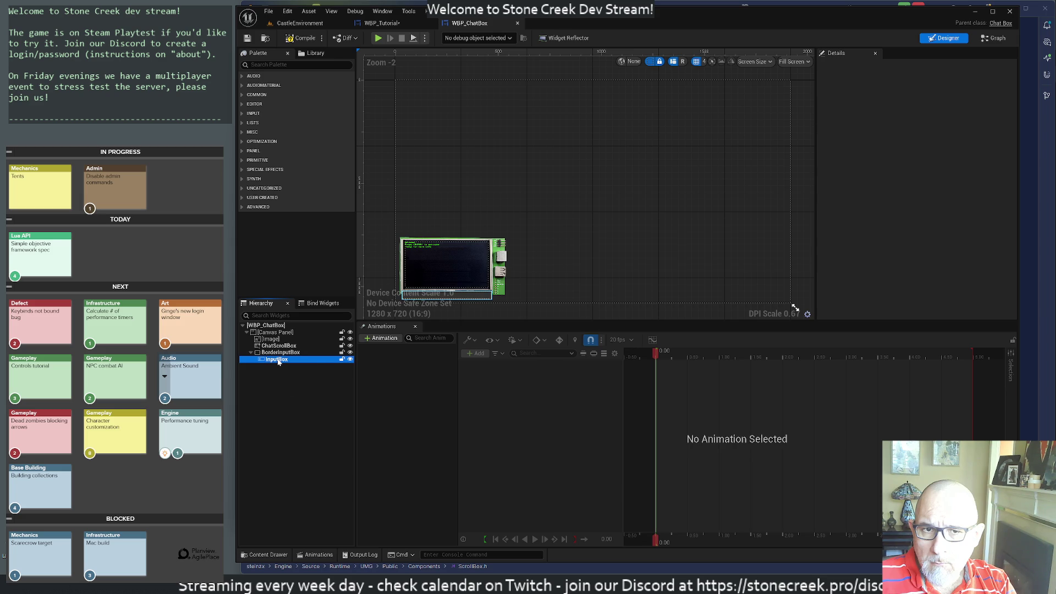
pyautogui.click(276, 352)
pyautogui.click(299, 409)
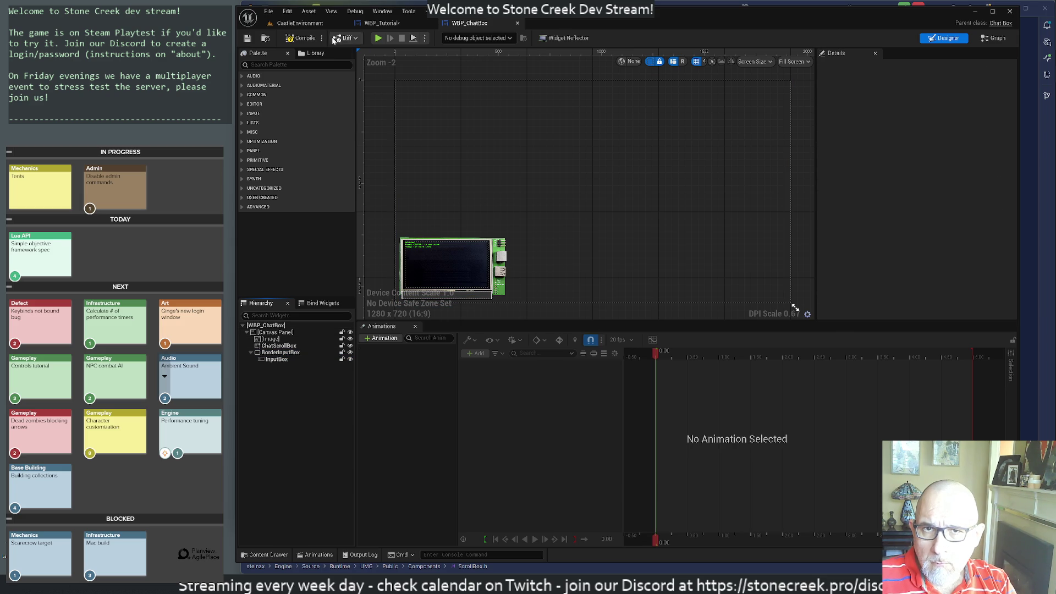
pyautogui.click(301, 40)
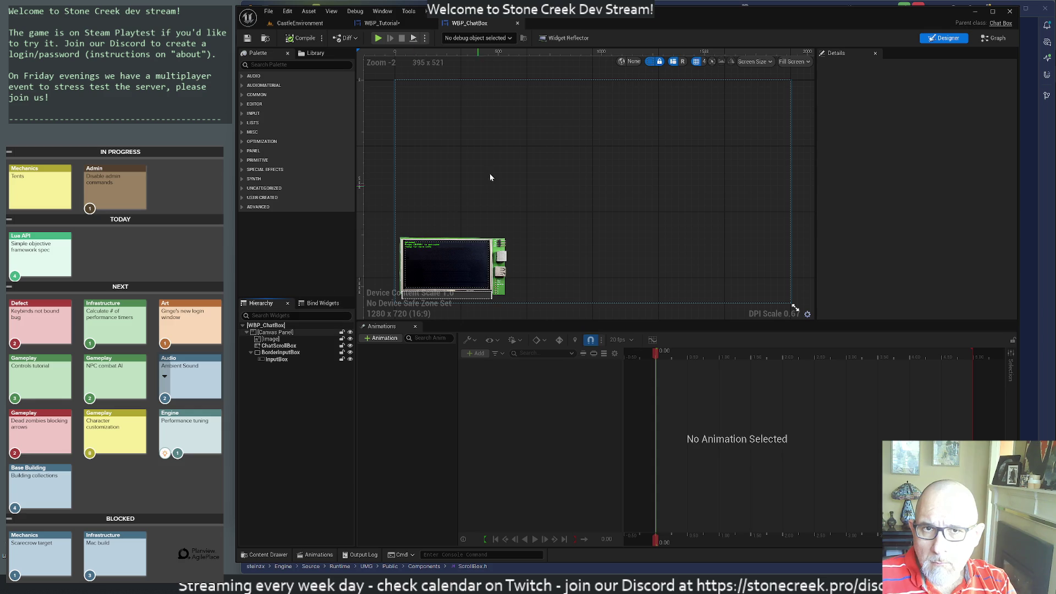
pyautogui.middleClick(484, 26)
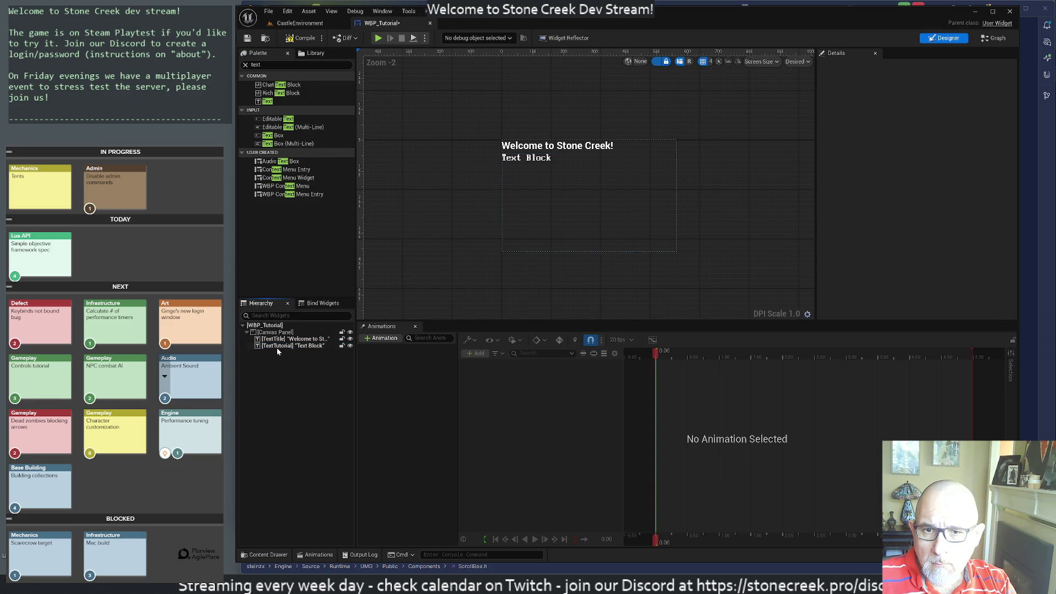
pyautogui.click(300, 23)
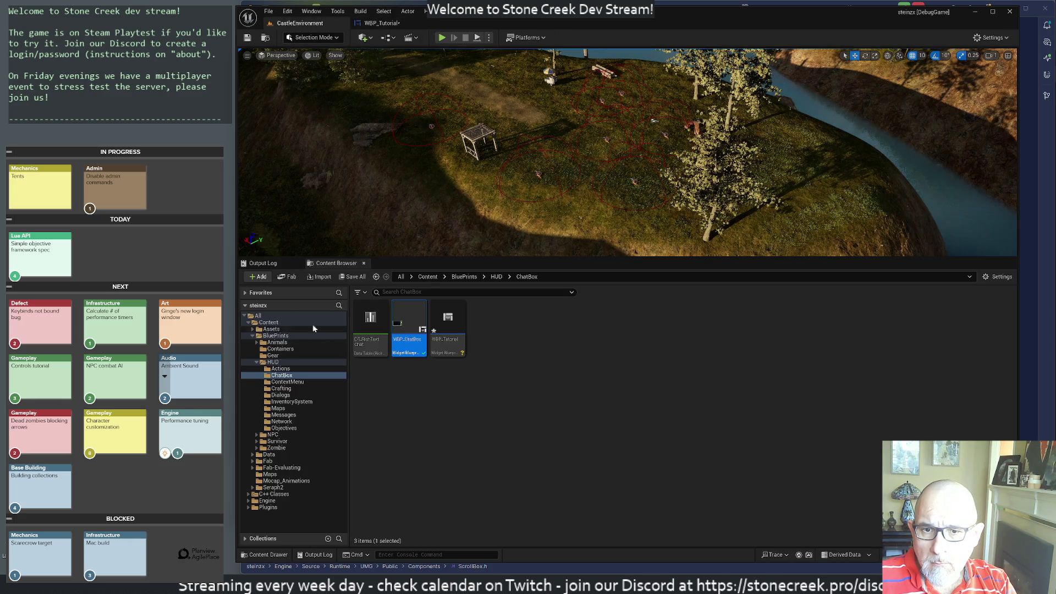
pyautogui.doubleClick(371, 324)
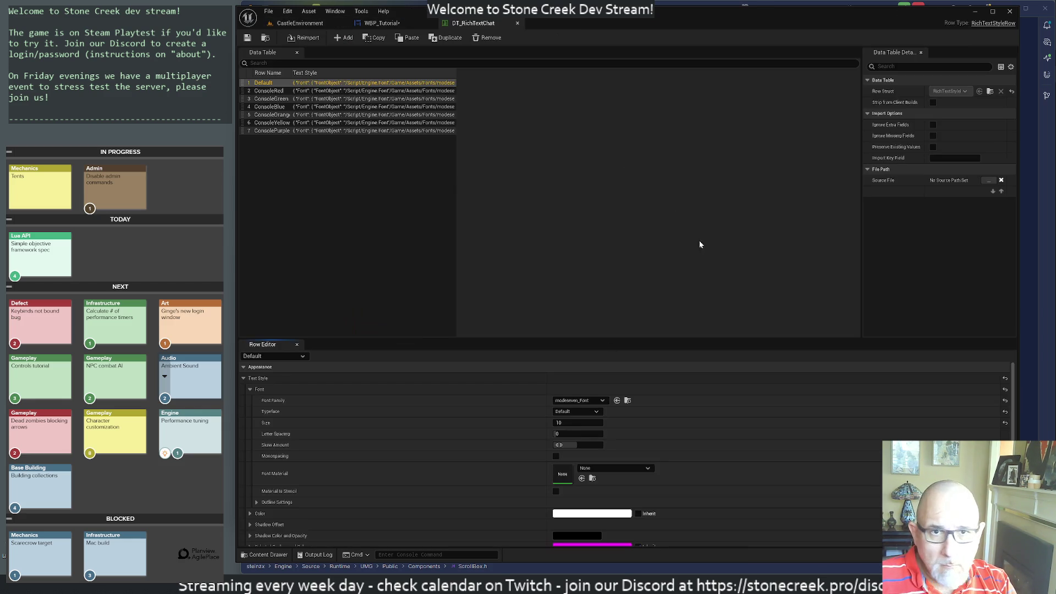
pyautogui.click(298, 107)
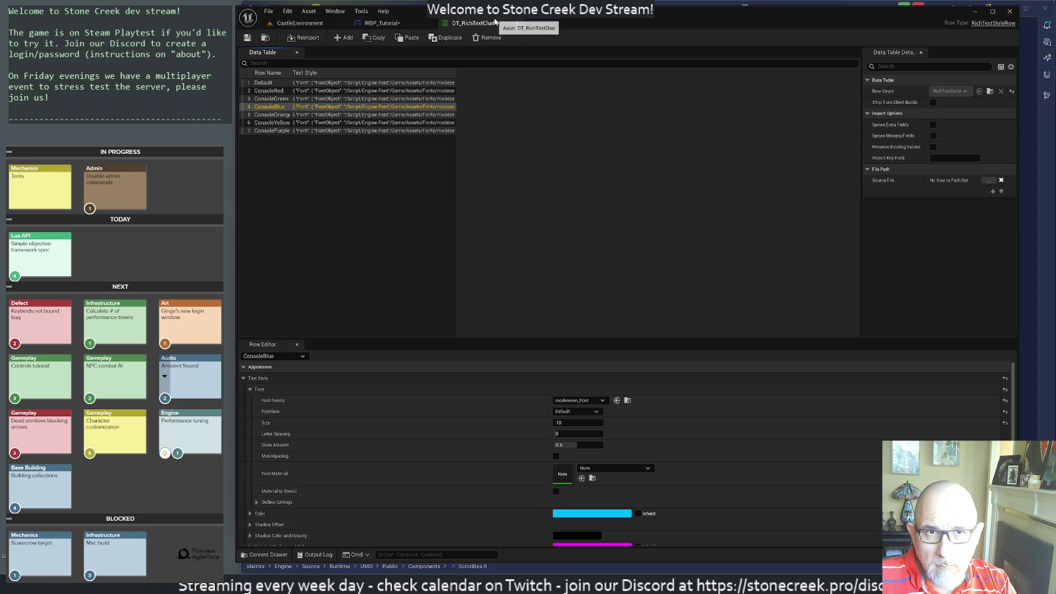
pyautogui.click(517, 23)
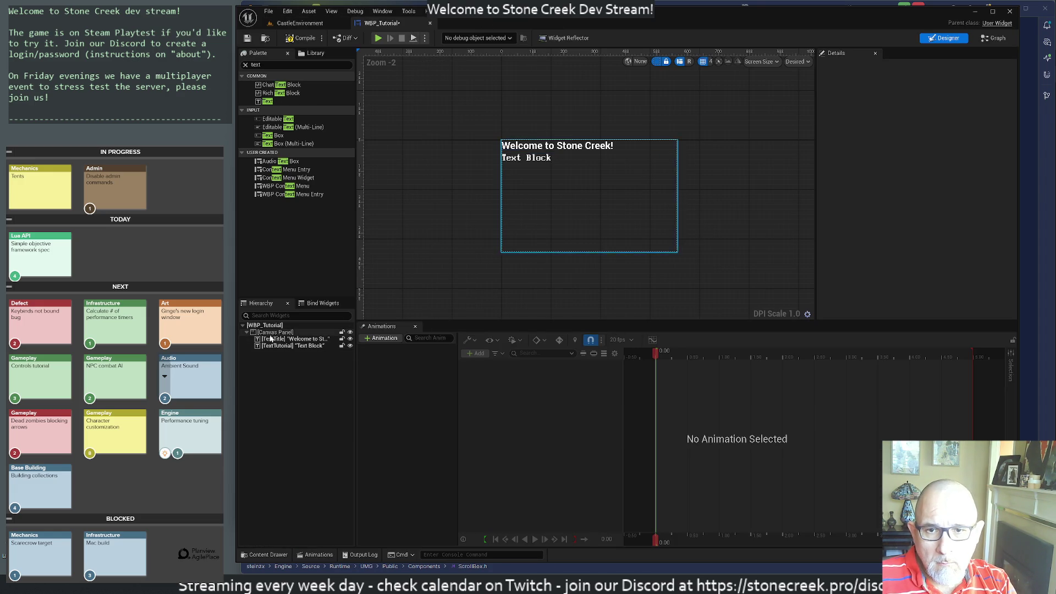
# Set the Welcome to Stone Creek! title's font family to modeseven_Font.
pyautogui.click(517, 145)
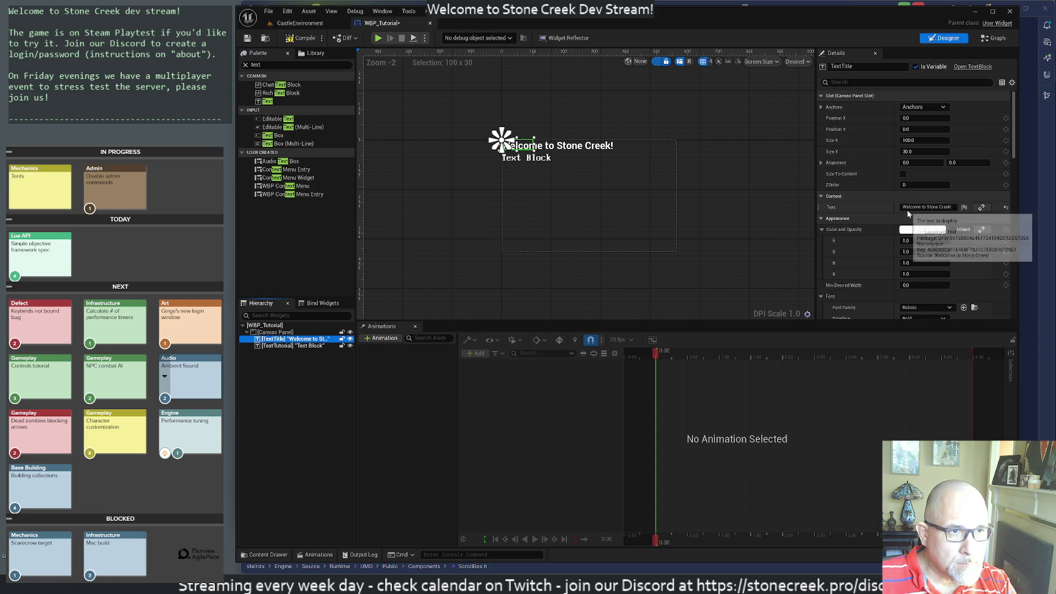
pyautogui.click(929, 307)
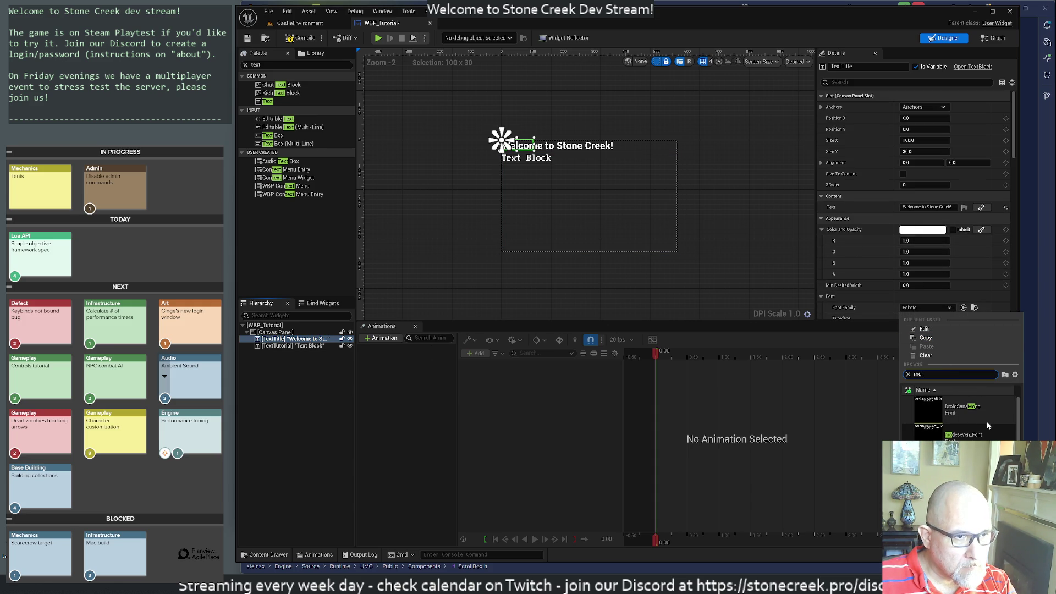
pyautogui.click(973, 433)
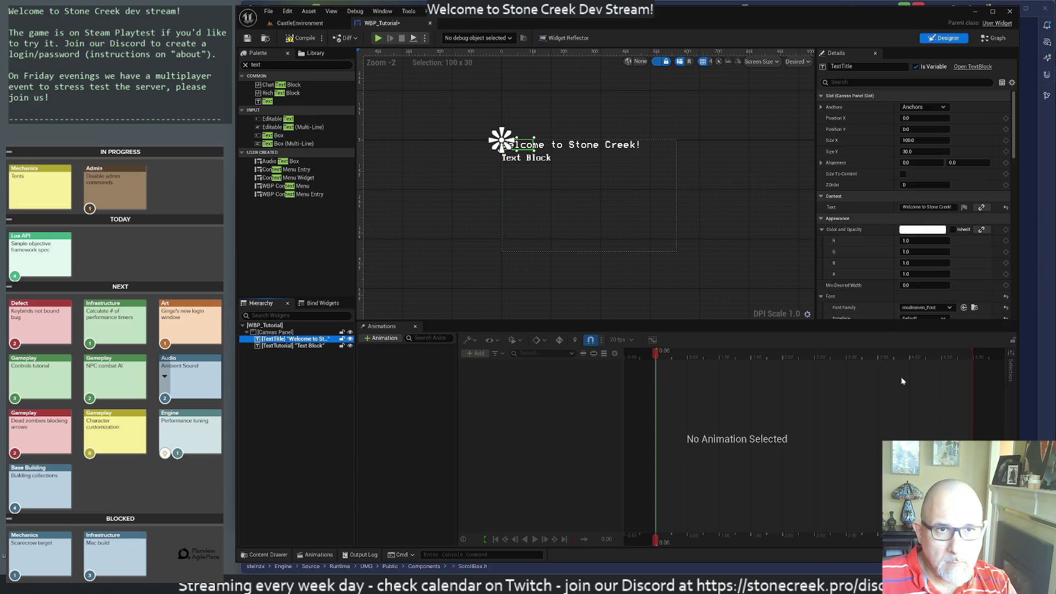
# Give the TextTutorial text block modeseven_Font as well, then return to the CastleEnvironment level.
pyautogui.click(577, 172)
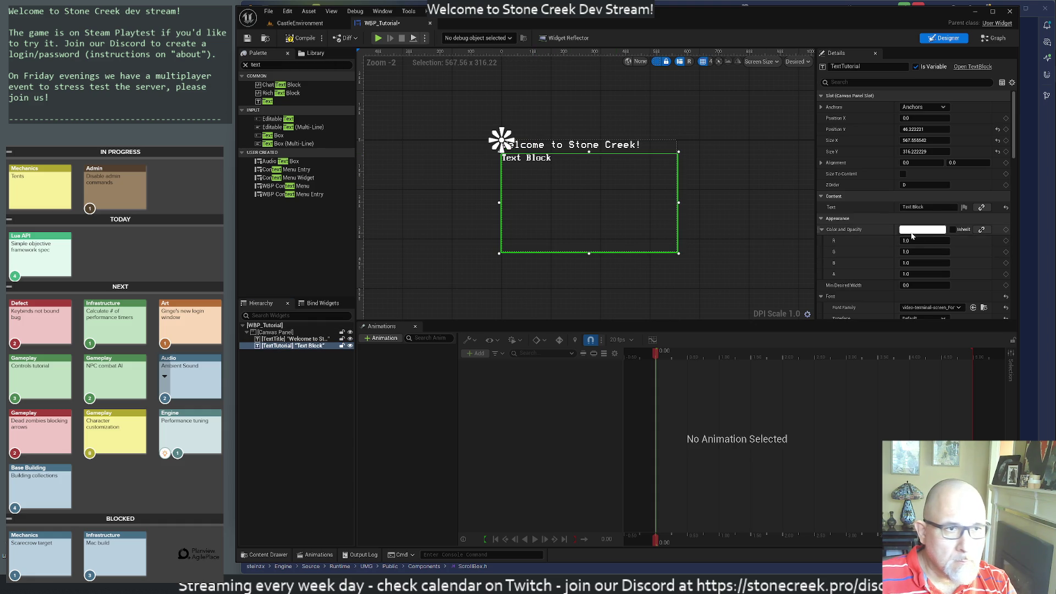
pyautogui.scroll(-1, 924, 302)
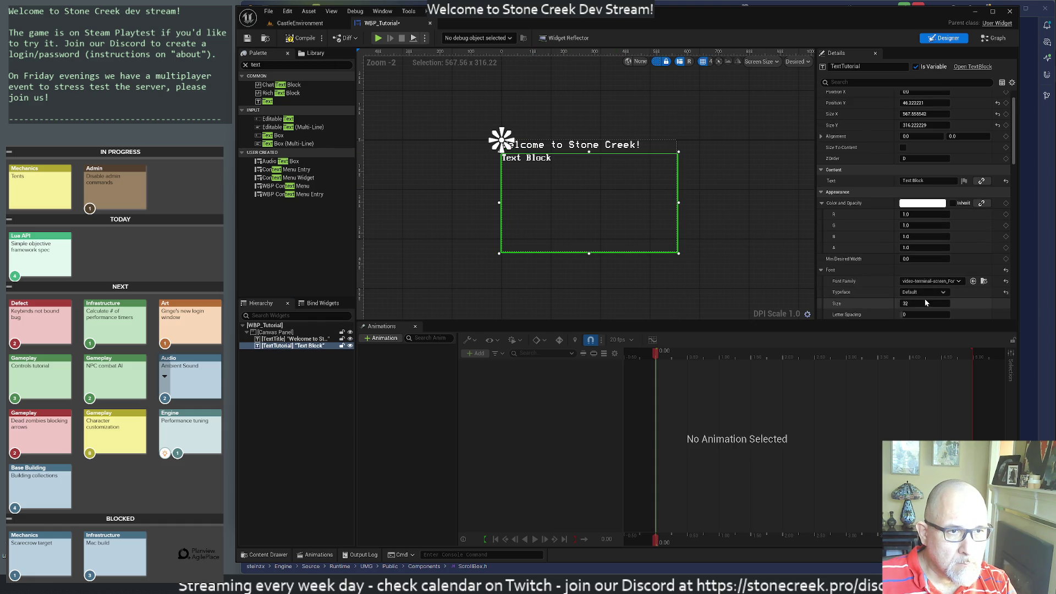
pyautogui.click(917, 281)
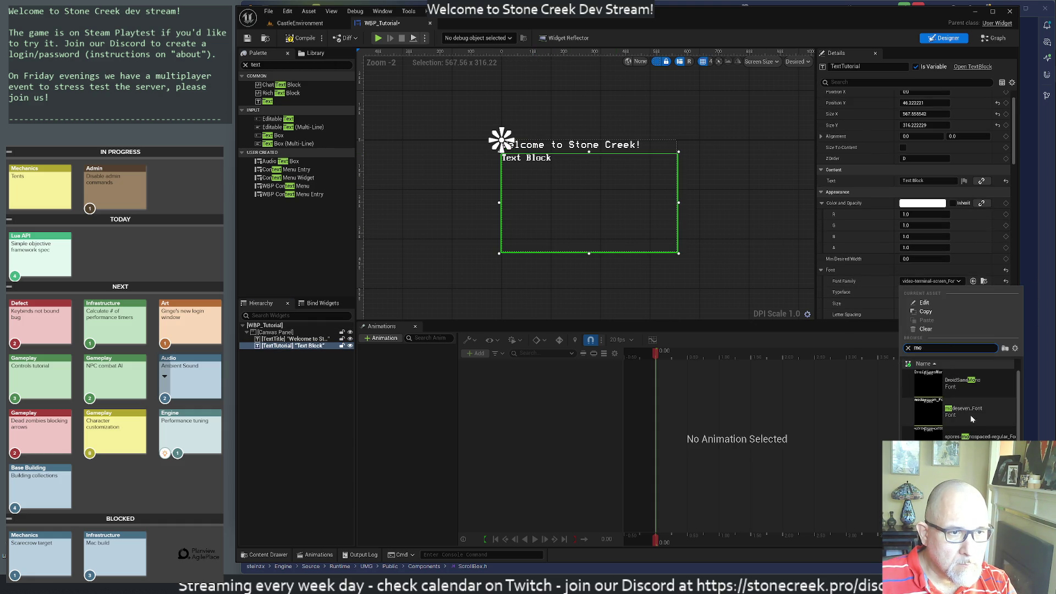
pyautogui.click(956, 414)
pyautogui.click(446, 246)
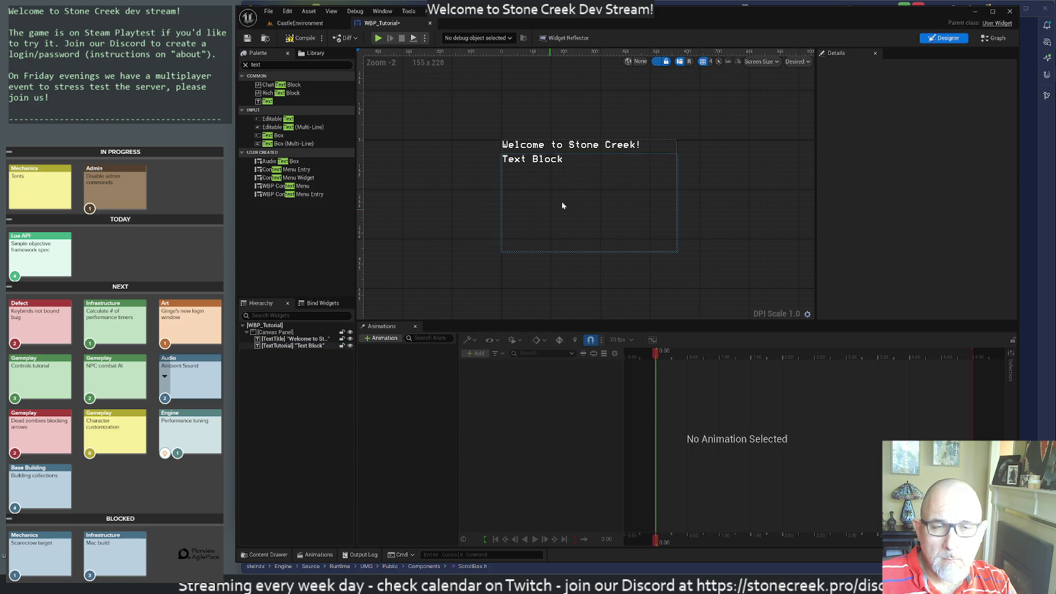
pyautogui.click(552, 149)
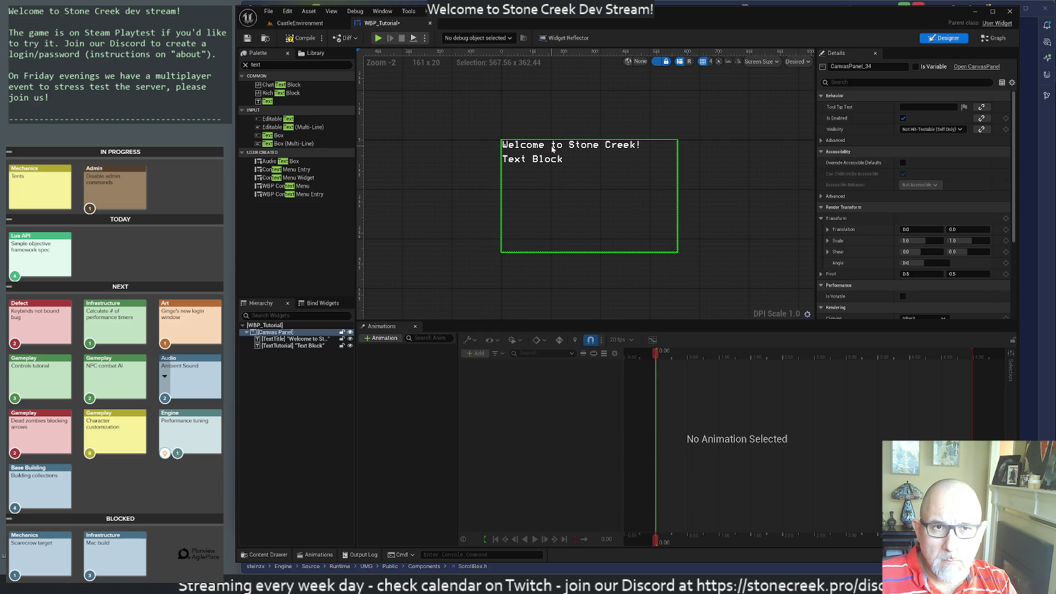
pyautogui.click(297, 23)
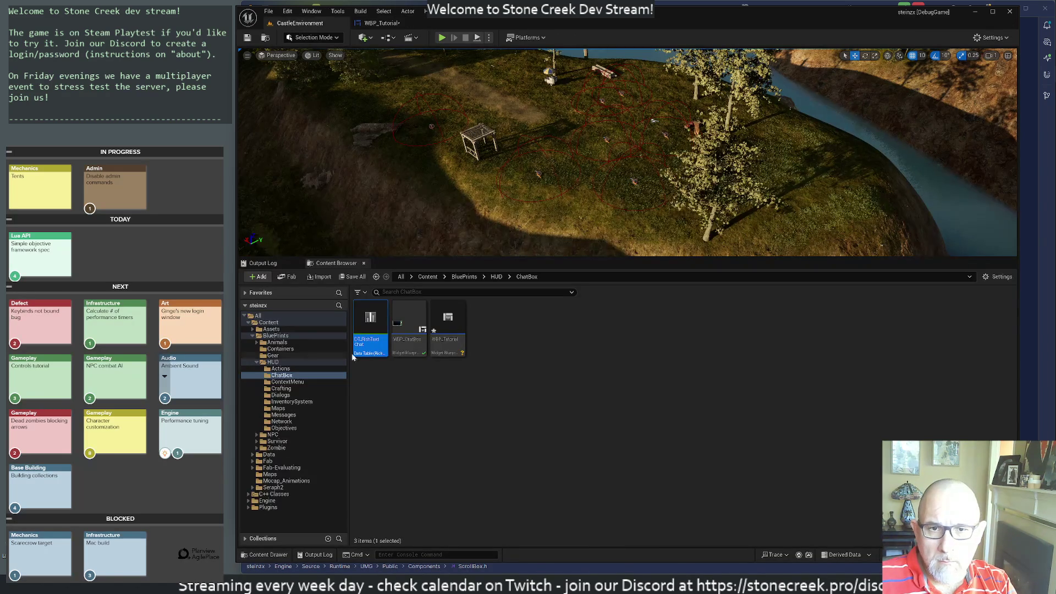
# Open DT_RichTextChat and review the ConsoleGreen row's RGBA colour before returning to WBP_Tutorial.
pyautogui.doubleClick(383, 314)
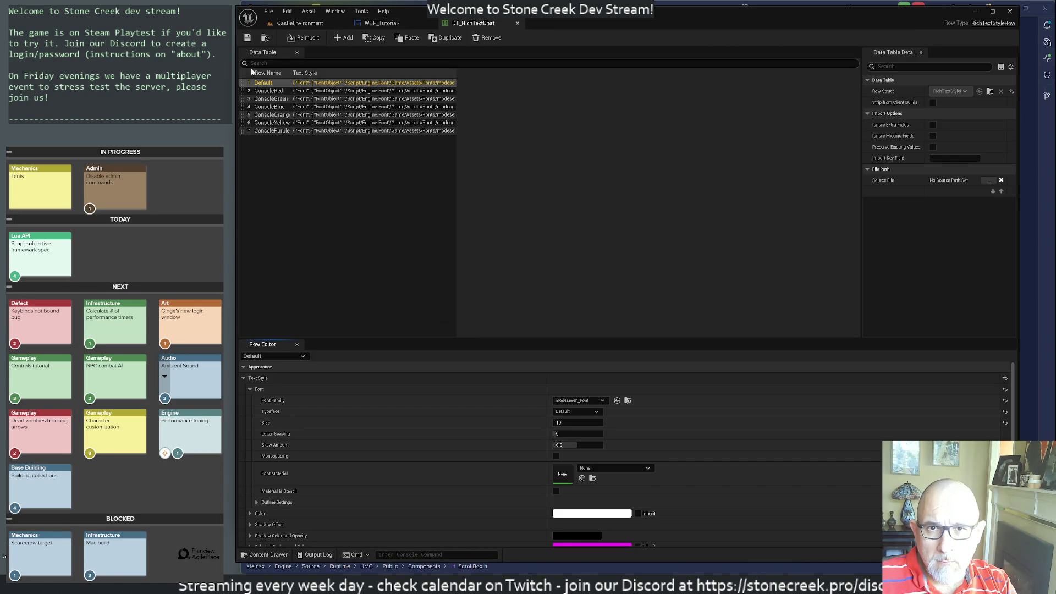
pyautogui.scroll(-3, 483, 420)
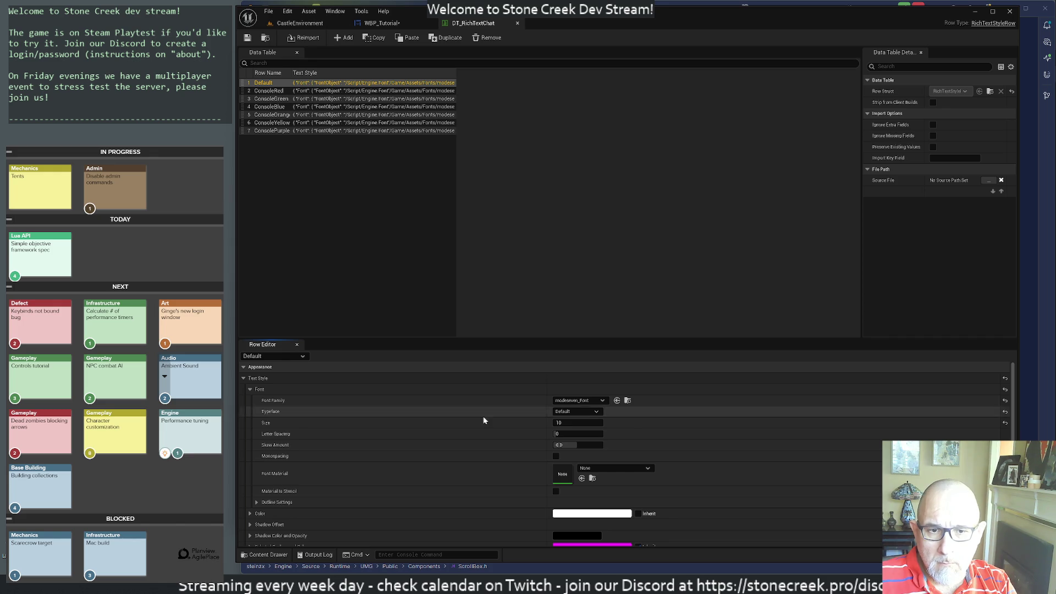
pyautogui.scroll(3, 444, 470)
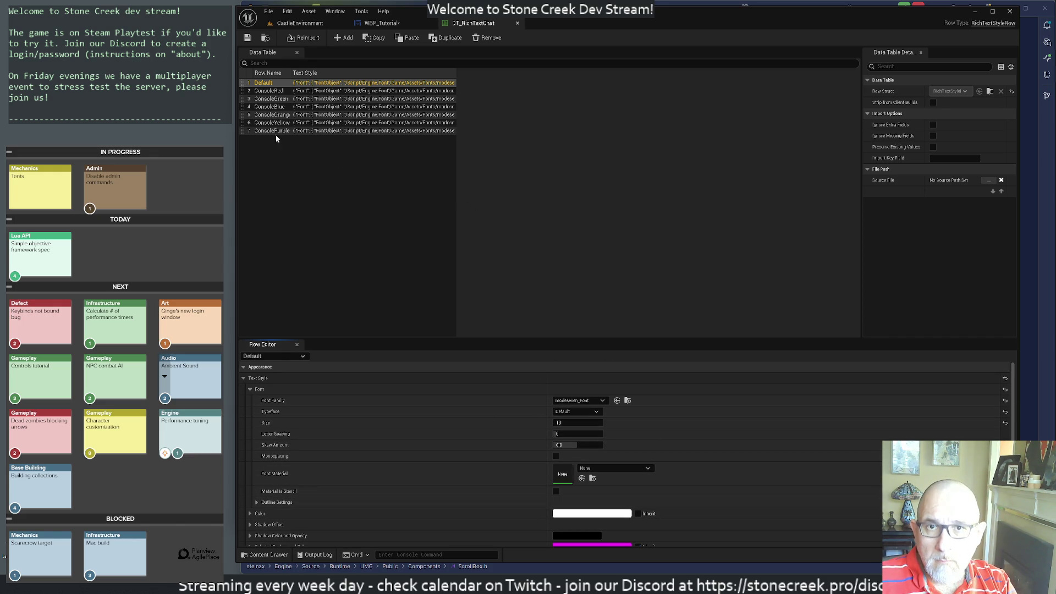
pyautogui.click(268, 99)
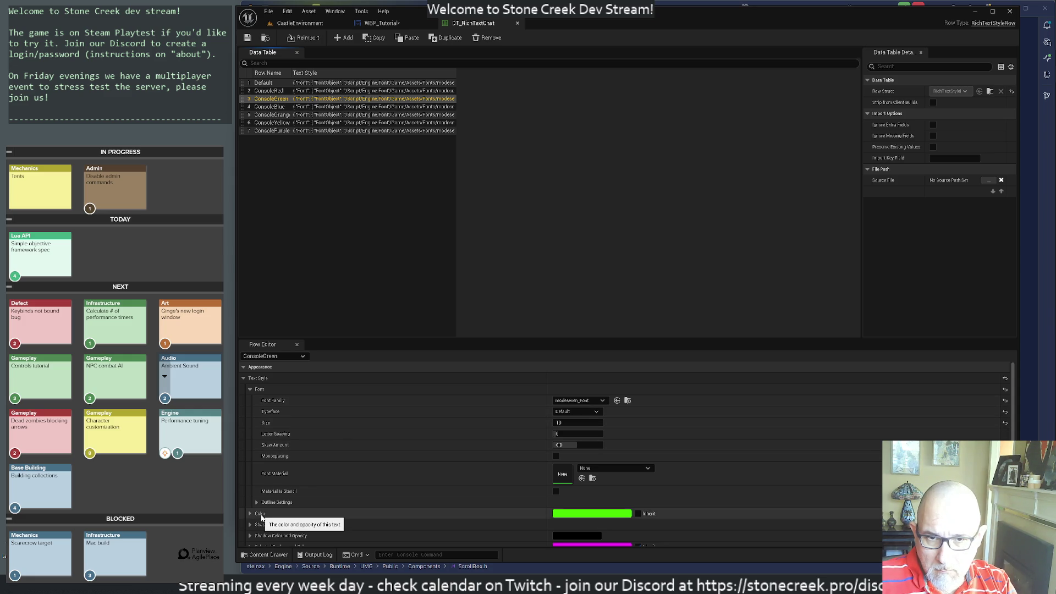
pyautogui.click(256, 390)
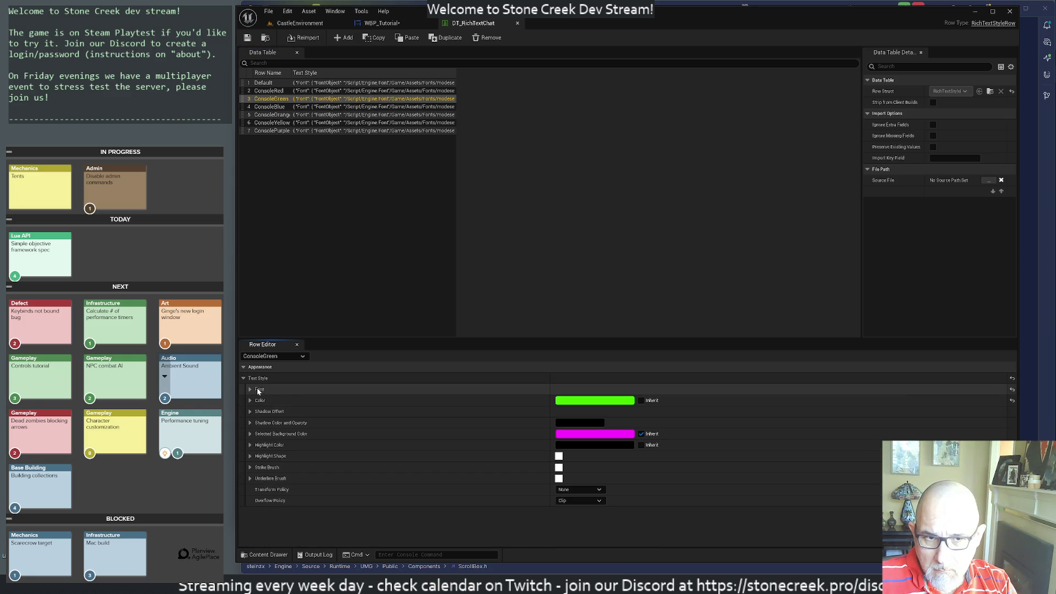
pyautogui.click(250, 400)
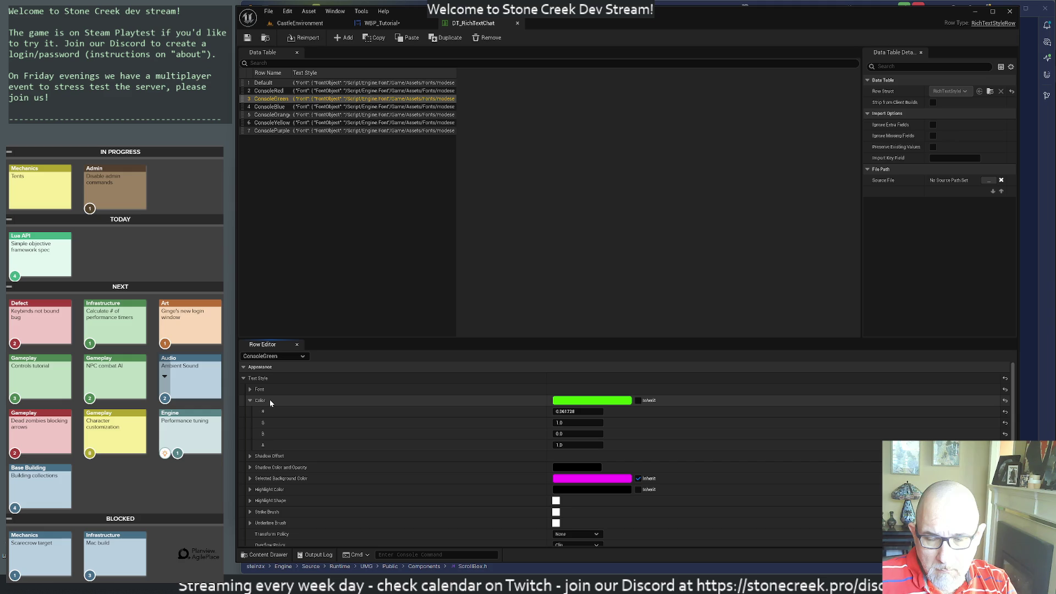
pyautogui.click(388, 23)
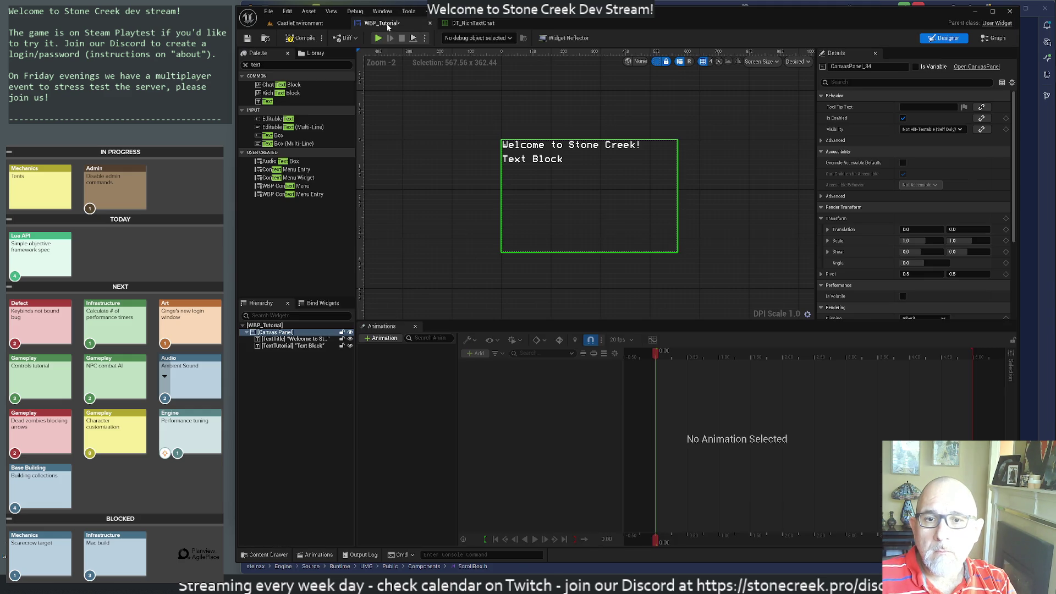
# Paste the green Color and Opacity (R 0.061728, G 1.0, B 0.0) onto the title and Text Block.
pyautogui.rightClick(281, 340)
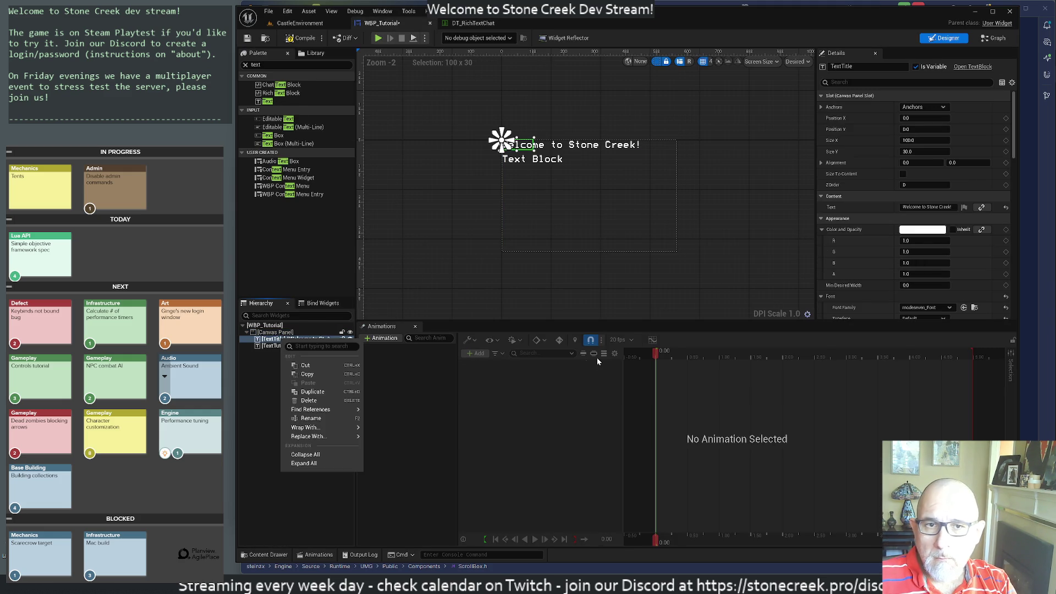
pyautogui.click(838, 229)
pyautogui.keyDown('shift'); pyautogui.click(839, 228); pyautogui.keyUp('shift')
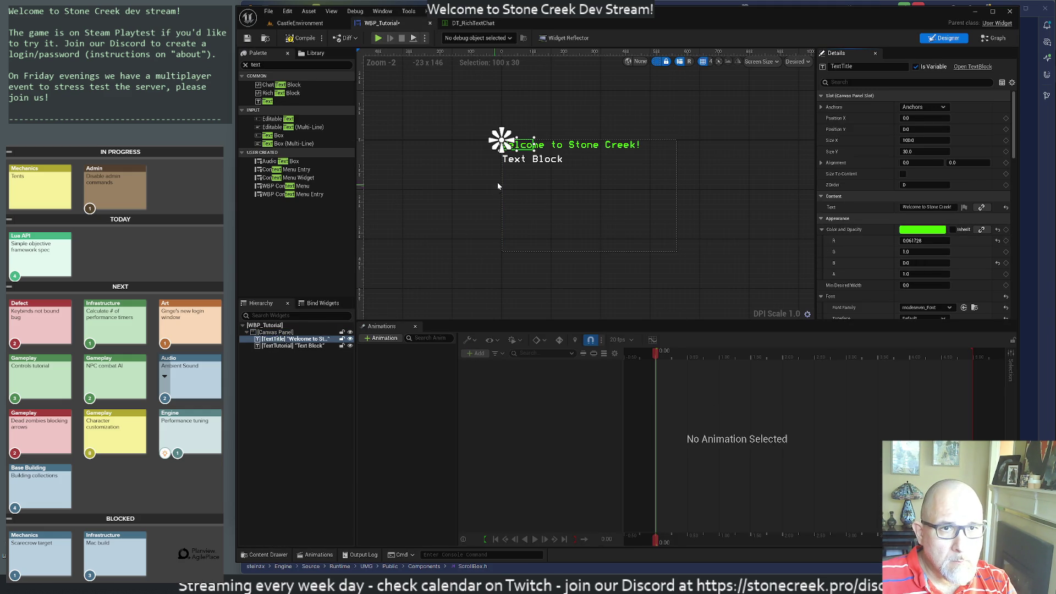
pyautogui.rightClick(539, 177)
pyautogui.click(843, 231)
pyautogui.keyDown('shift'); pyautogui.click(844, 231); pyautogui.keyUp('shift')
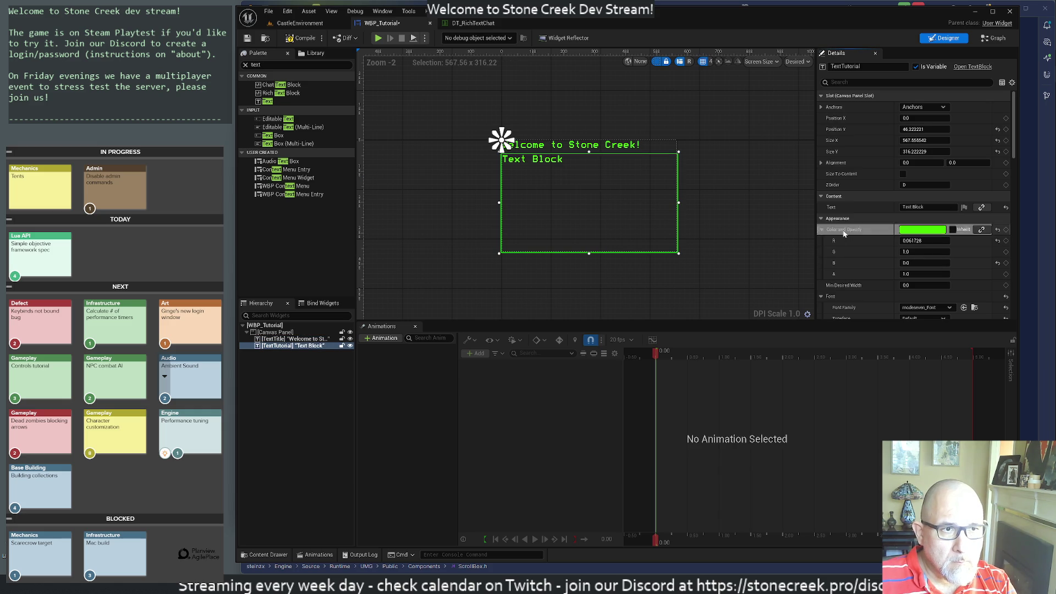
pyautogui.click(450, 180)
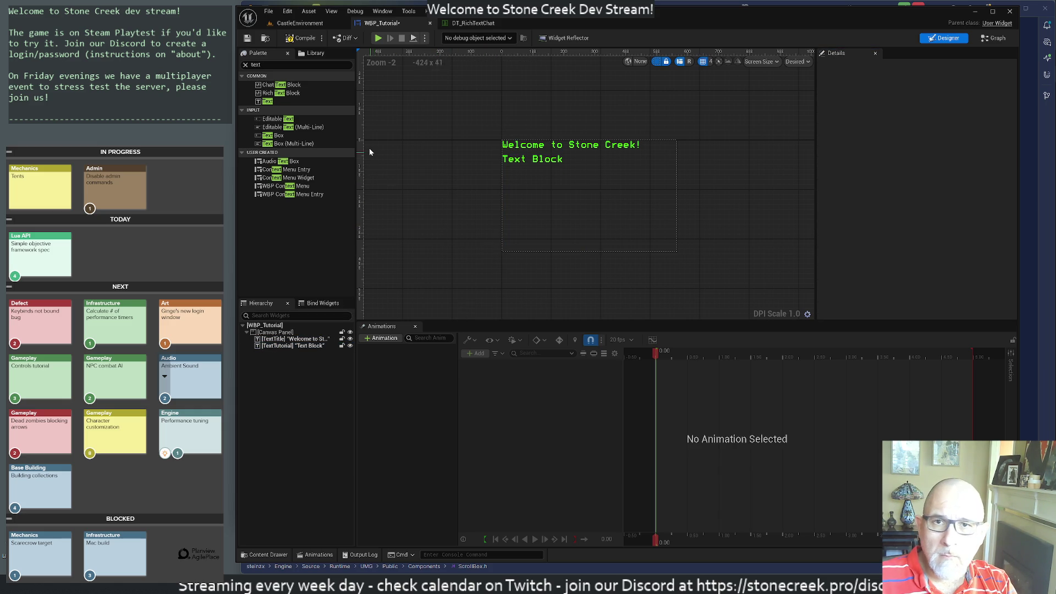
pyautogui.click(275, 64)
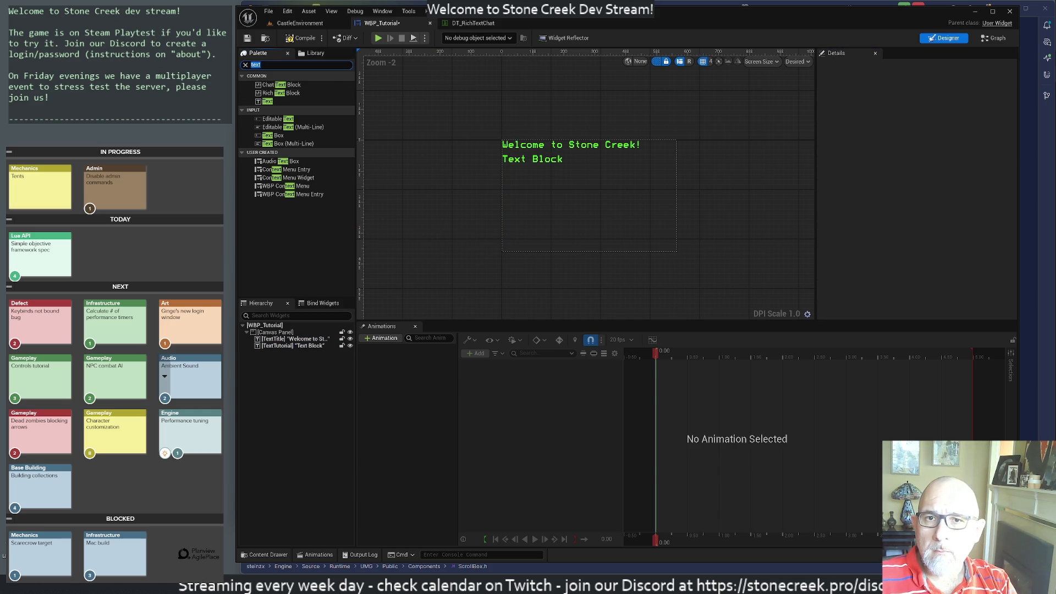
# Add a Button from the Palette and place it at the canvas lower right, sized about 153×53.
pyautogui.write('Button')
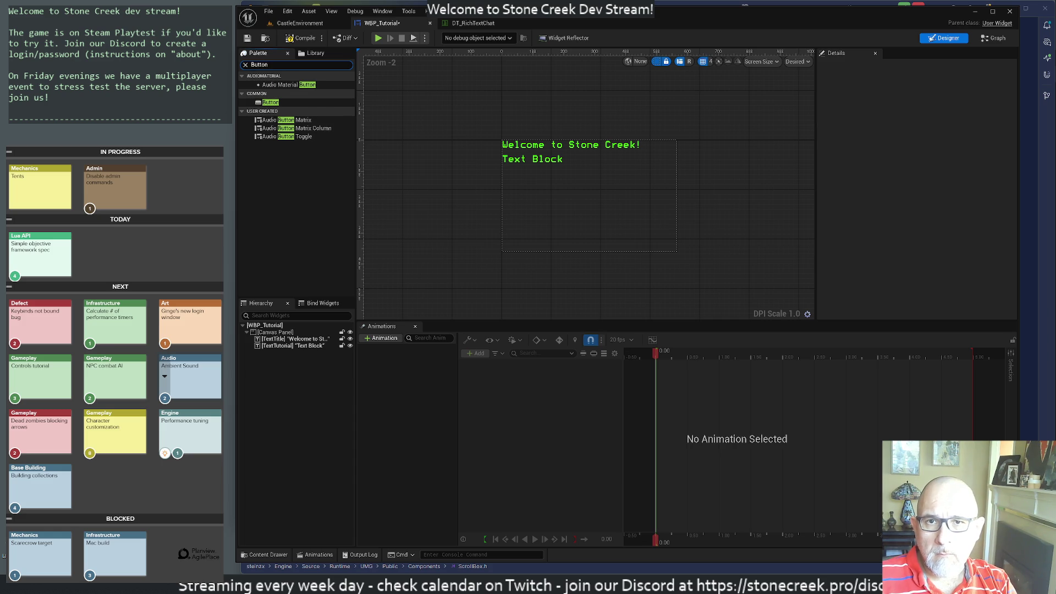
pyautogui.click(271, 103)
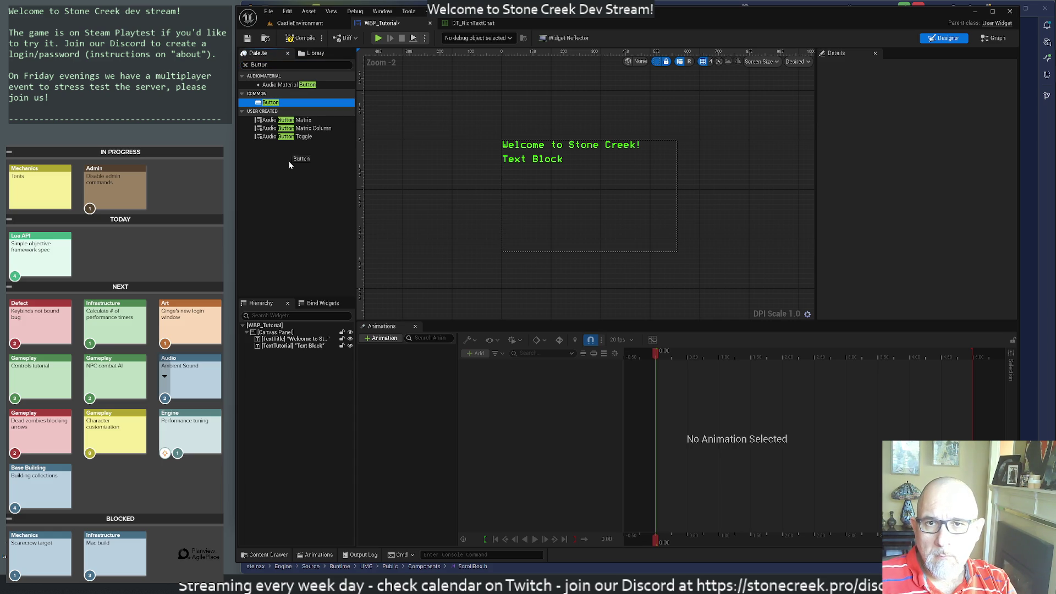
pyautogui.moveTo(288, 160)
pyautogui.mouseDown()
pyautogui.moveTo(299, 355)
pyautogui.moveTo(277, 334)
pyautogui.mouseUp()
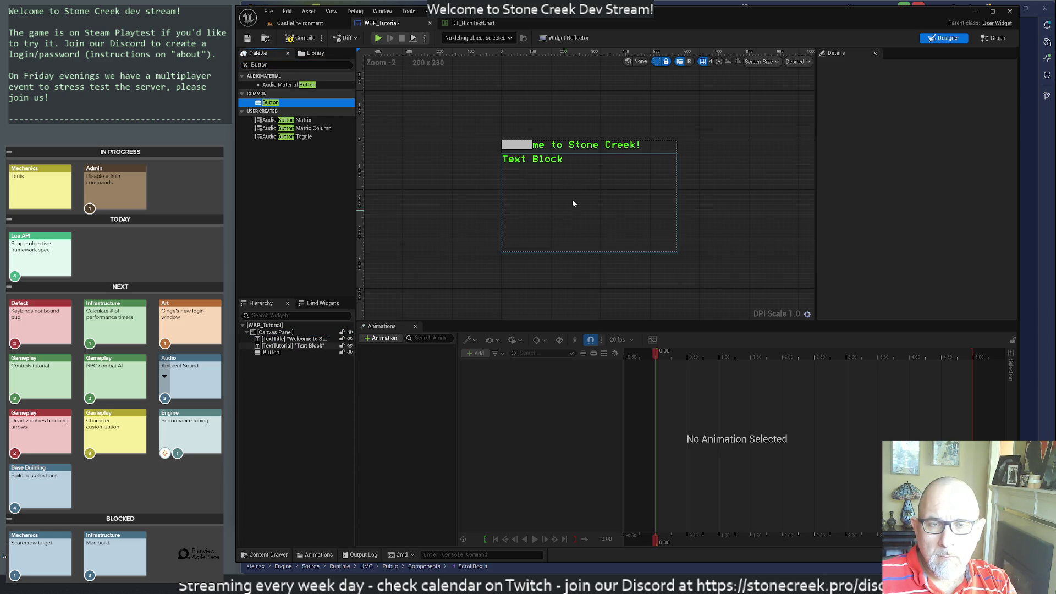
pyautogui.click(518, 147)
pyautogui.moveTo(516, 146)
pyautogui.mouseDown()
pyautogui.moveTo(651, 243)
pyautogui.moveTo(641, 236)
pyautogui.mouseUp()
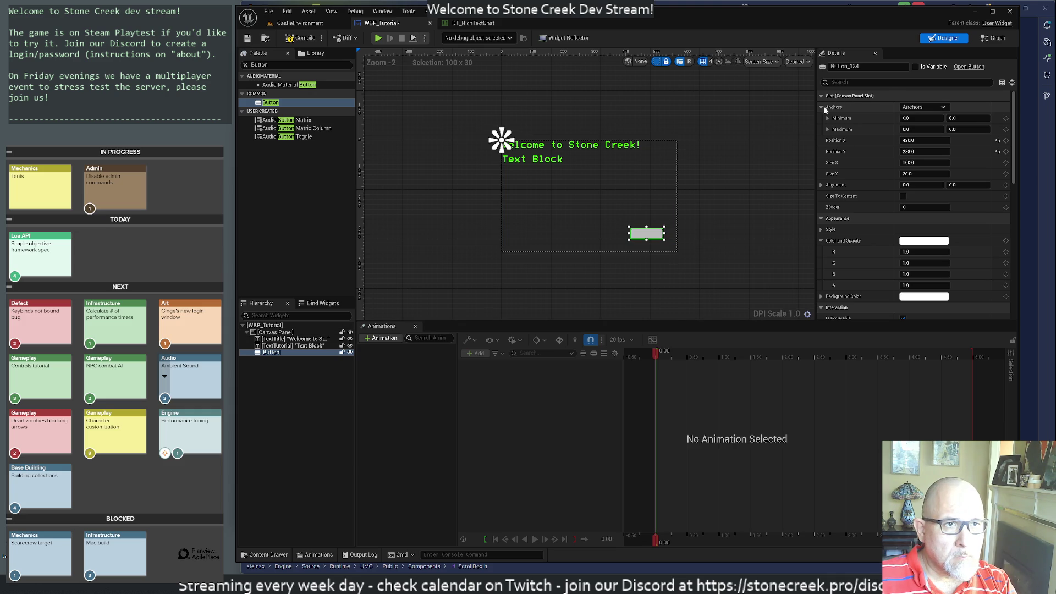
pyautogui.click(822, 107)
pyautogui.click(924, 107)
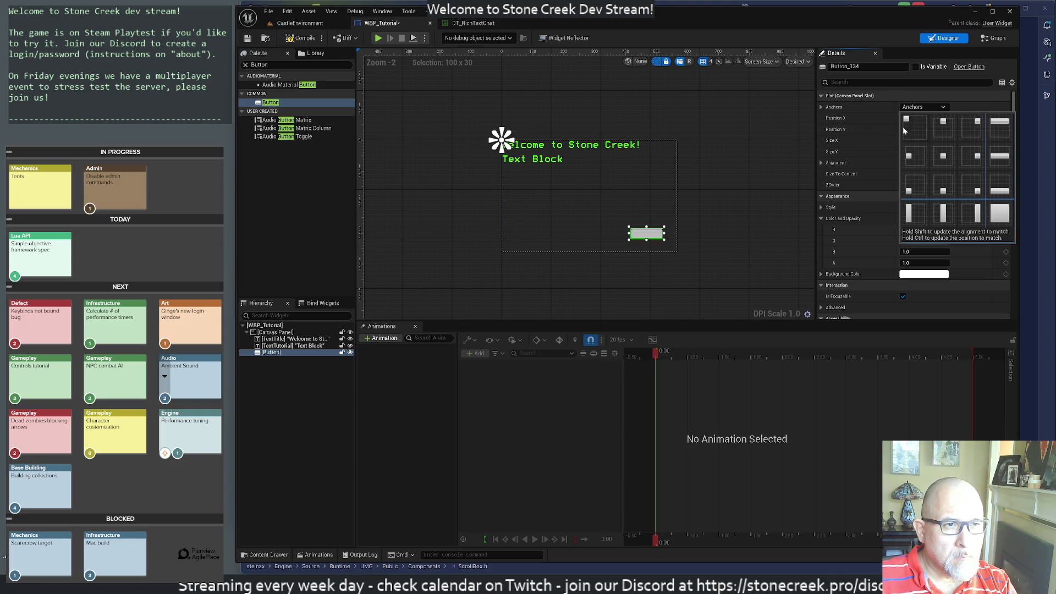
pyautogui.click(789, 176)
pyautogui.click(652, 234)
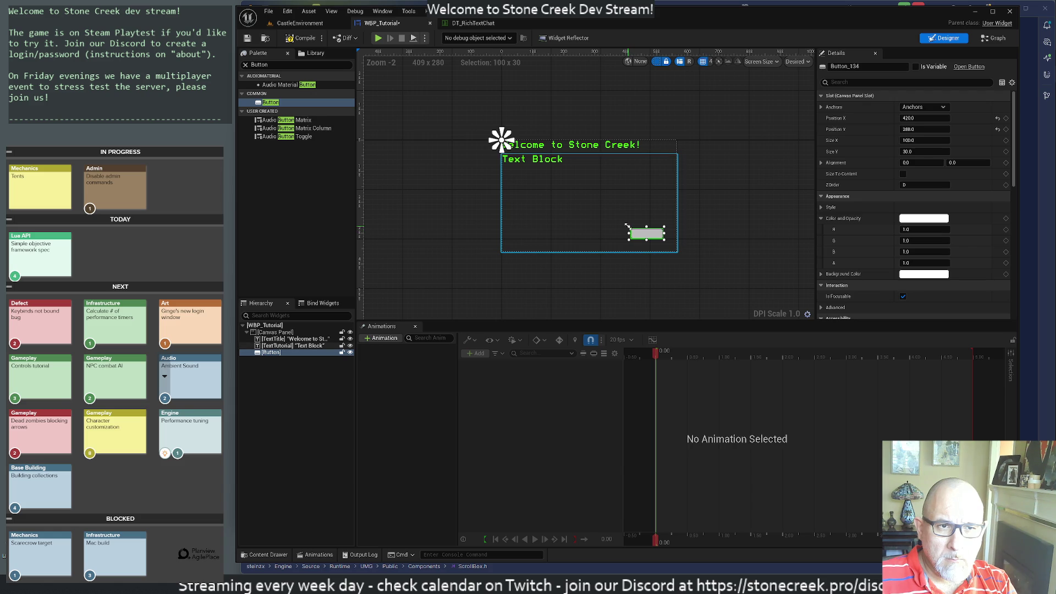
pyautogui.moveTo(627, 225); pyautogui.dragTo(610, 219)
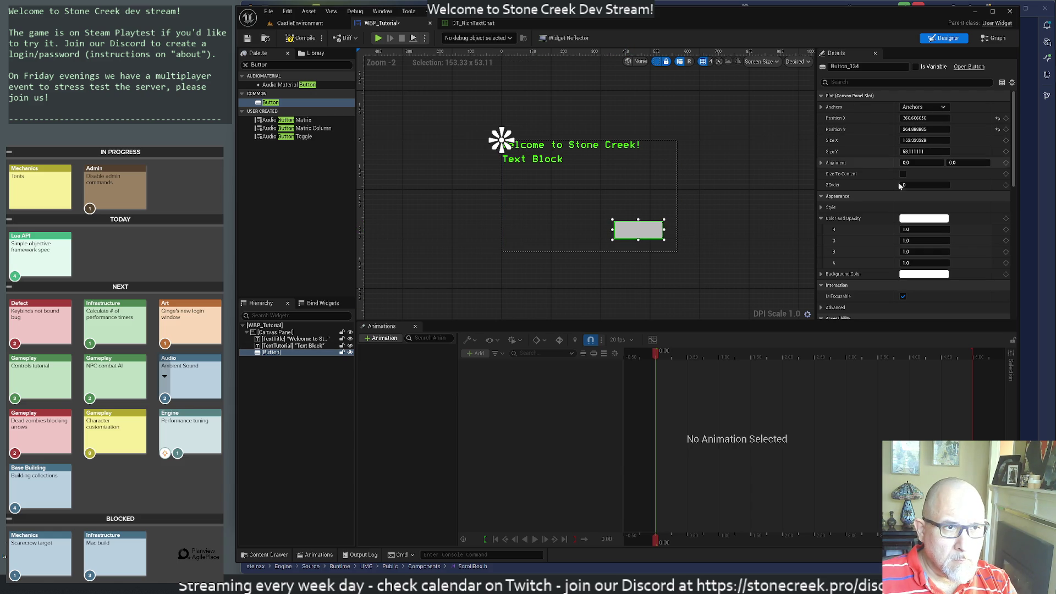
# Set the button's Color and Opacity and Background Color to green (R 0.061728, G 1.0, B 0.0).
pyautogui.keyDown('shift'); pyautogui.click(846, 220); pyautogui.keyUp('shift')
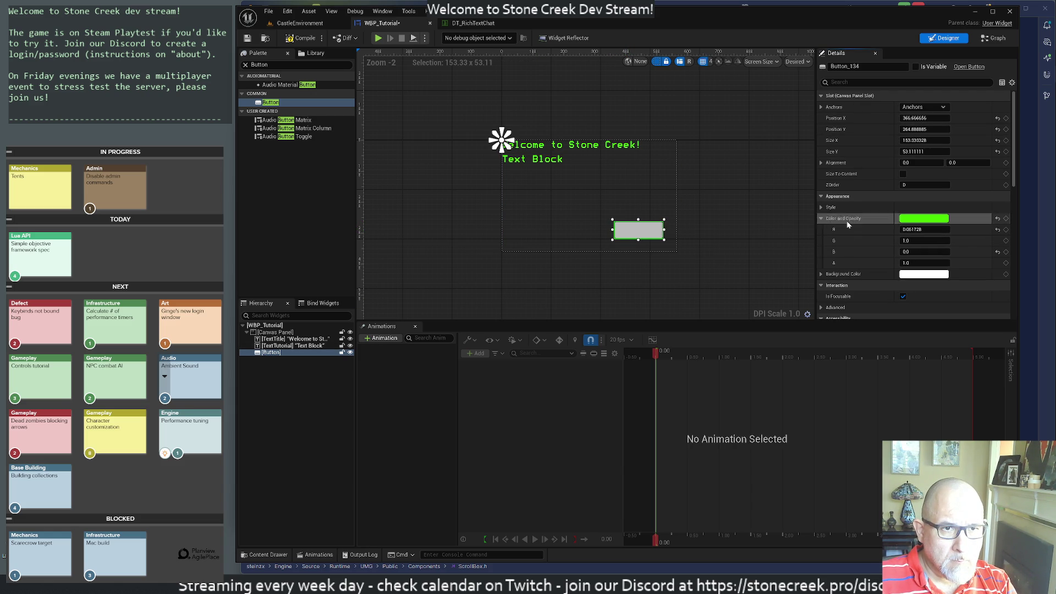
pyautogui.keyDown('shift'); pyautogui.click(843, 274); pyautogui.keyUp('shift')
pyautogui.click(444, 230)
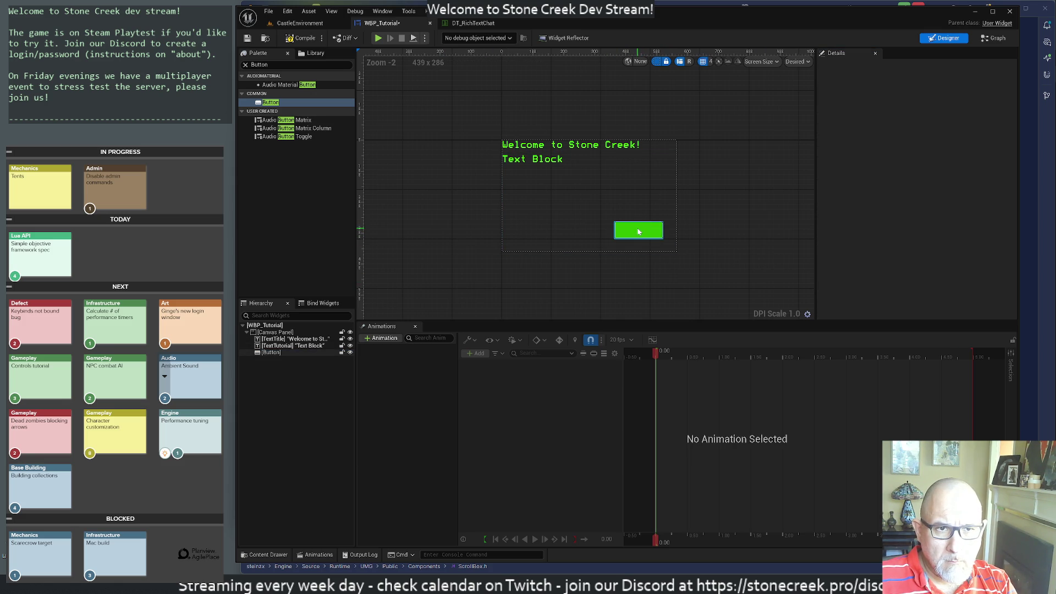
pyautogui.click(632, 231)
pyautogui.scroll(-4, 828, 265)
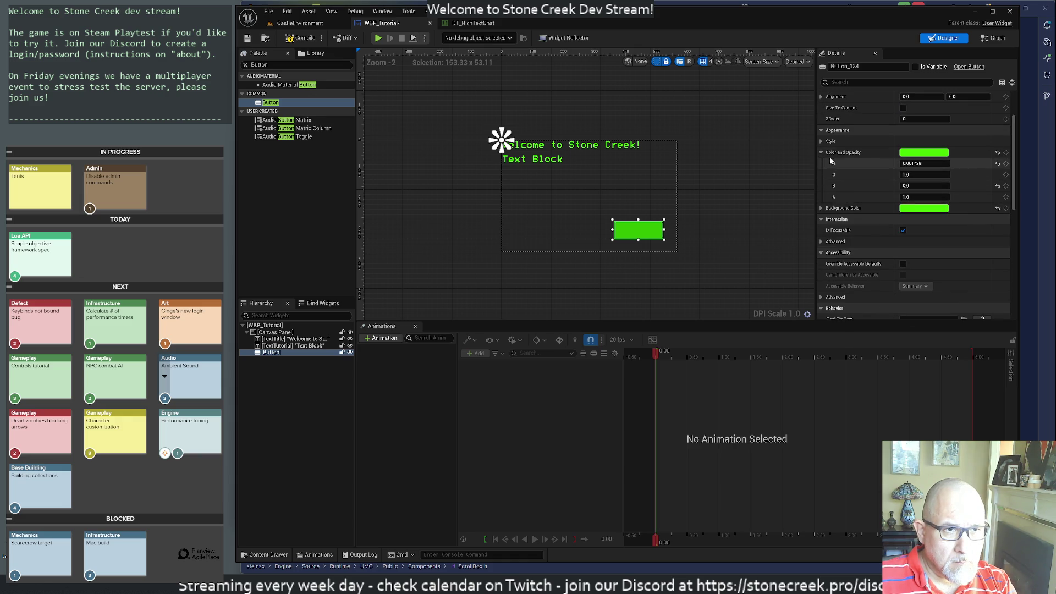
pyautogui.click(821, 142)
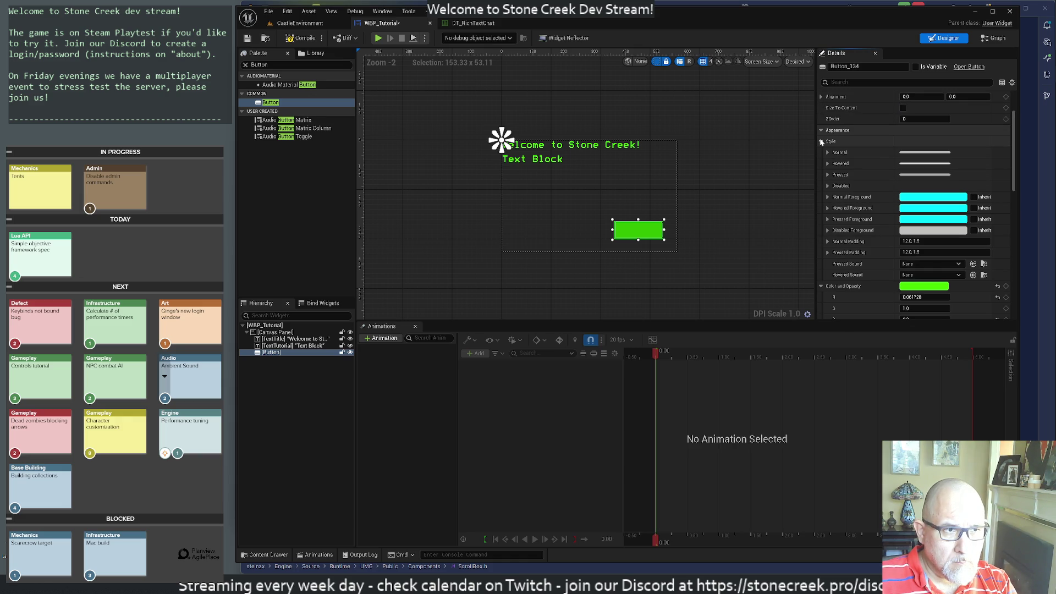
pyautogui.click(821, 141)
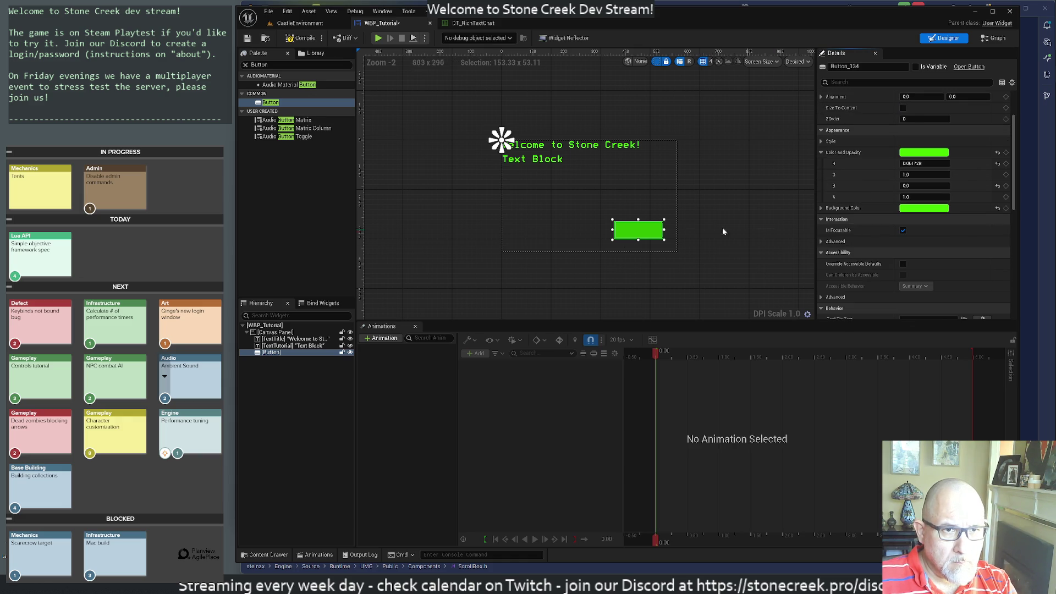
pyautogui.click(417, 222)
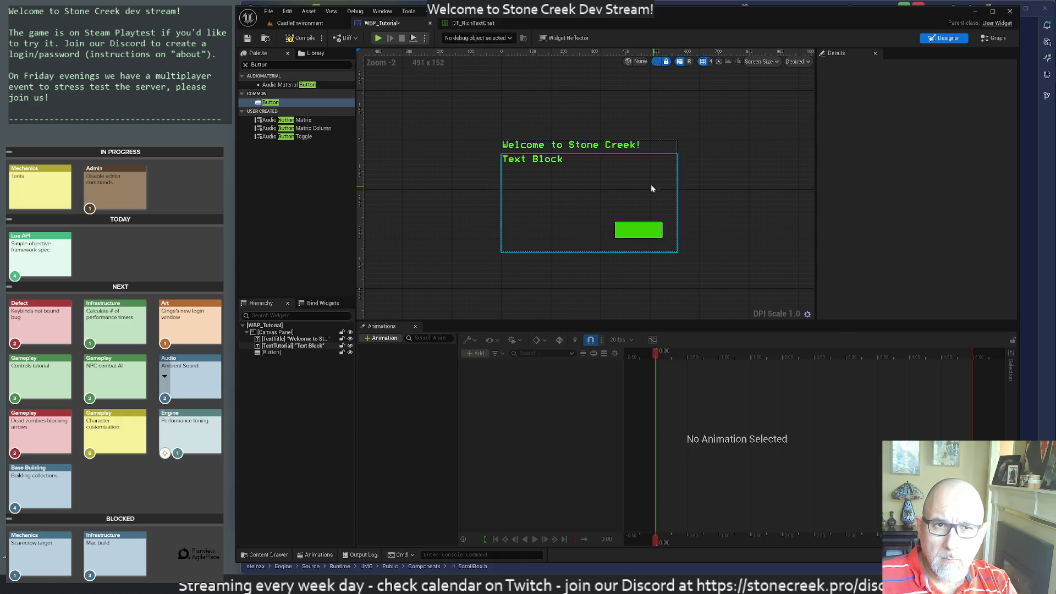
pyautogui.click(644, 238)
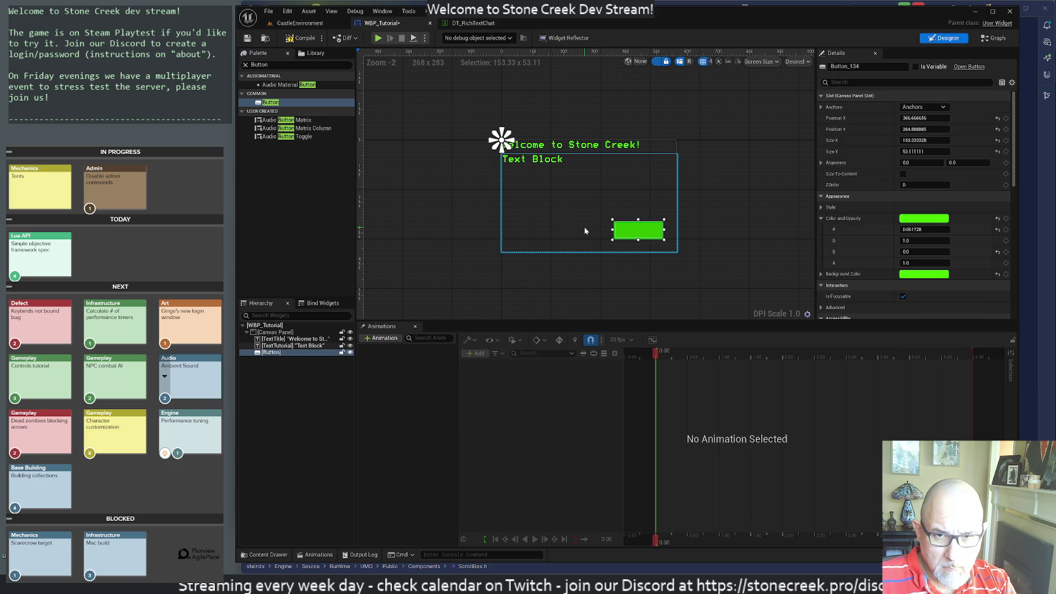
# Rename the button to ButtonNext.
pyautogui.click(277, 352)
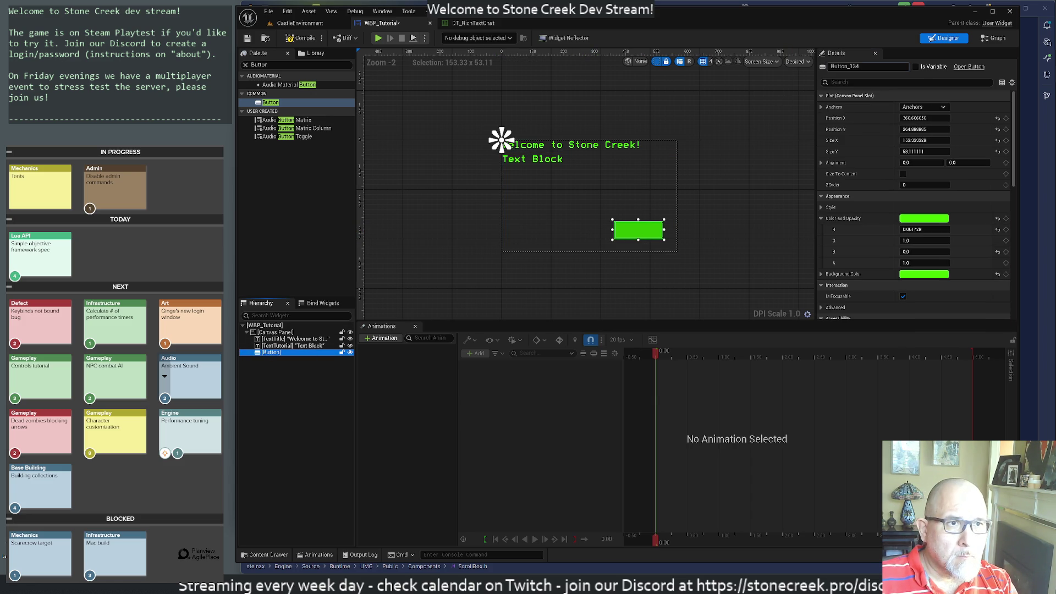
pyautogui.moveTo(838, 66); pyautogui.dragTo(918, 69)
pyautogui.write('Next')
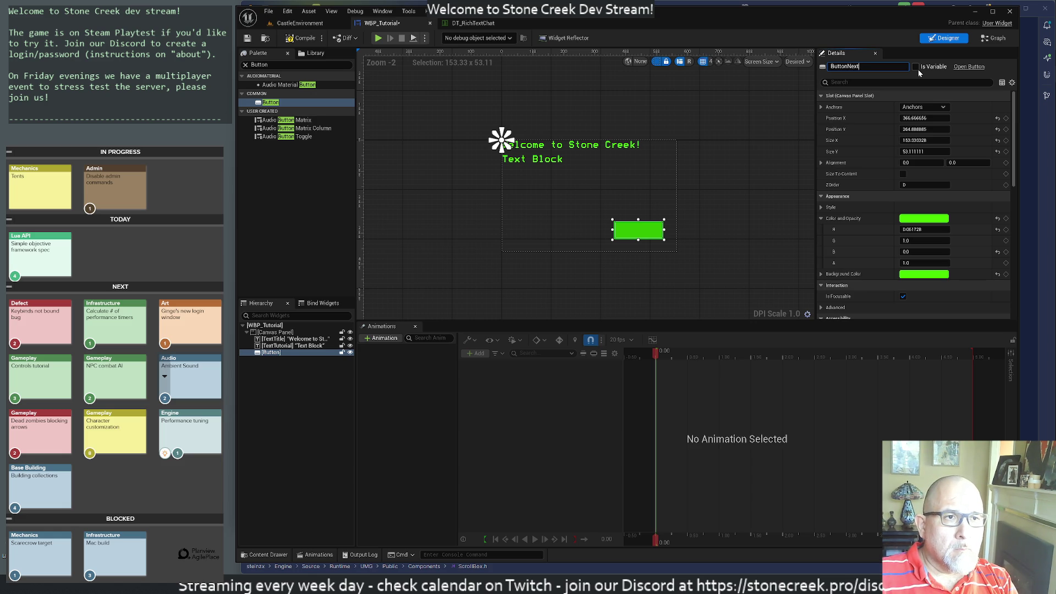
pyautogui.press('Return')
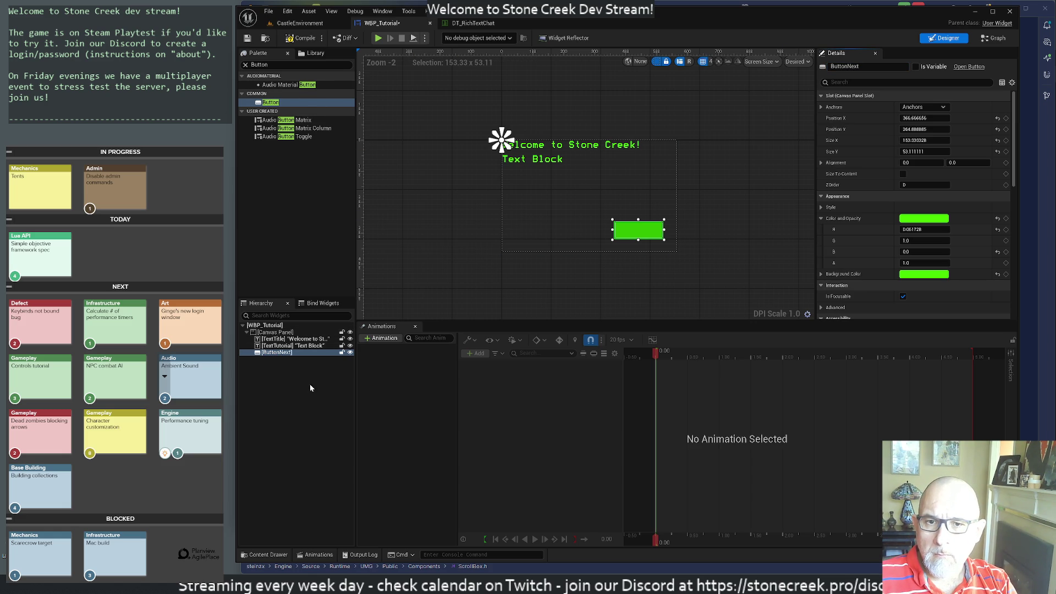
# Copy TextTitle, rename the copy TextButtonNext, and nest it inside ButtonNext.
pyautogui.click(275, 345)
pyautogui.click(273, 339)
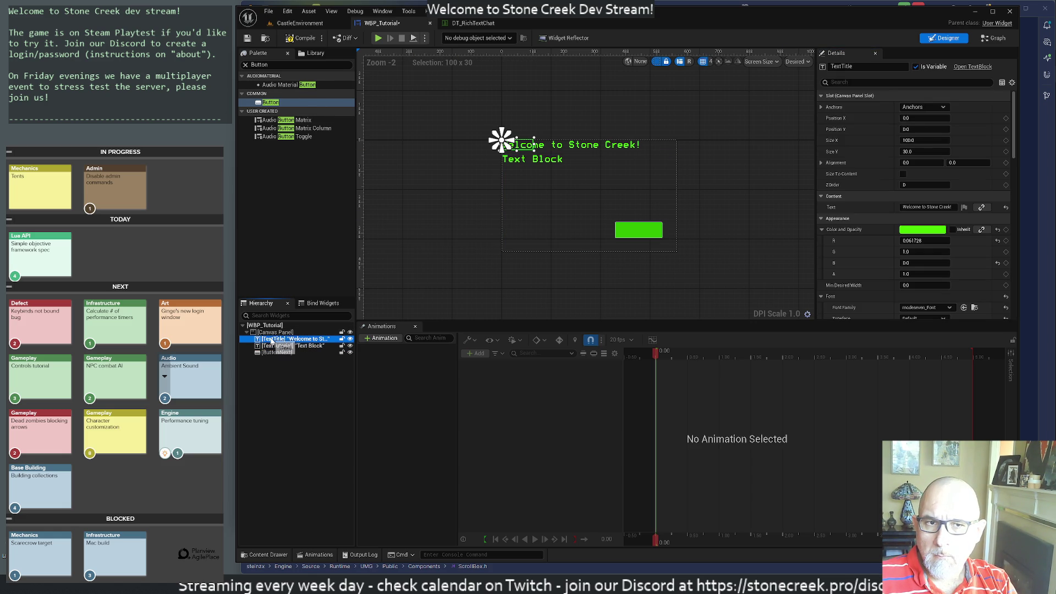
pyautogui.rightClick(273, 342)
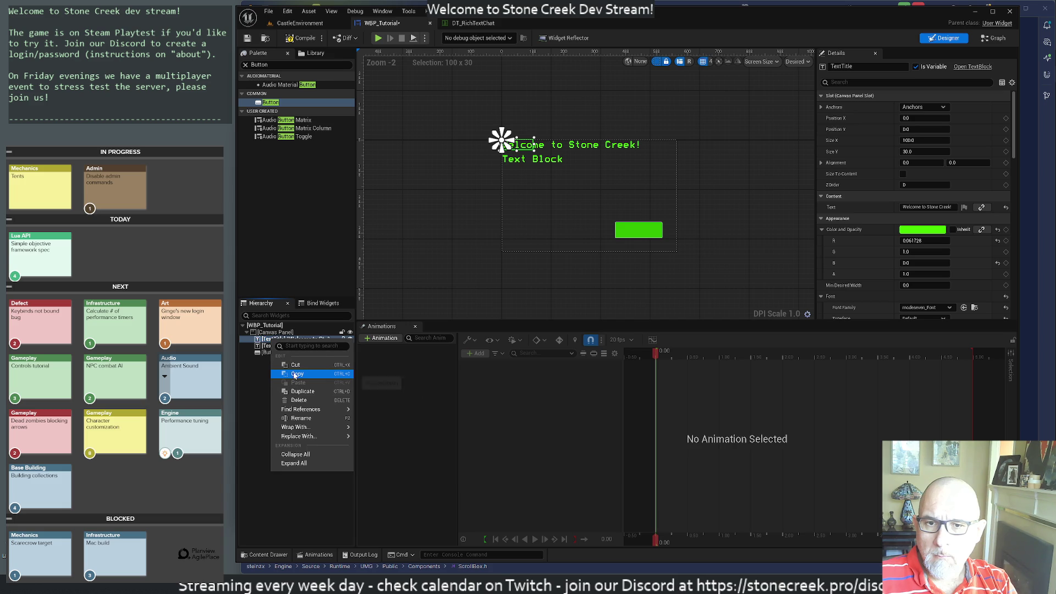
pyautogui.click(287, 367)
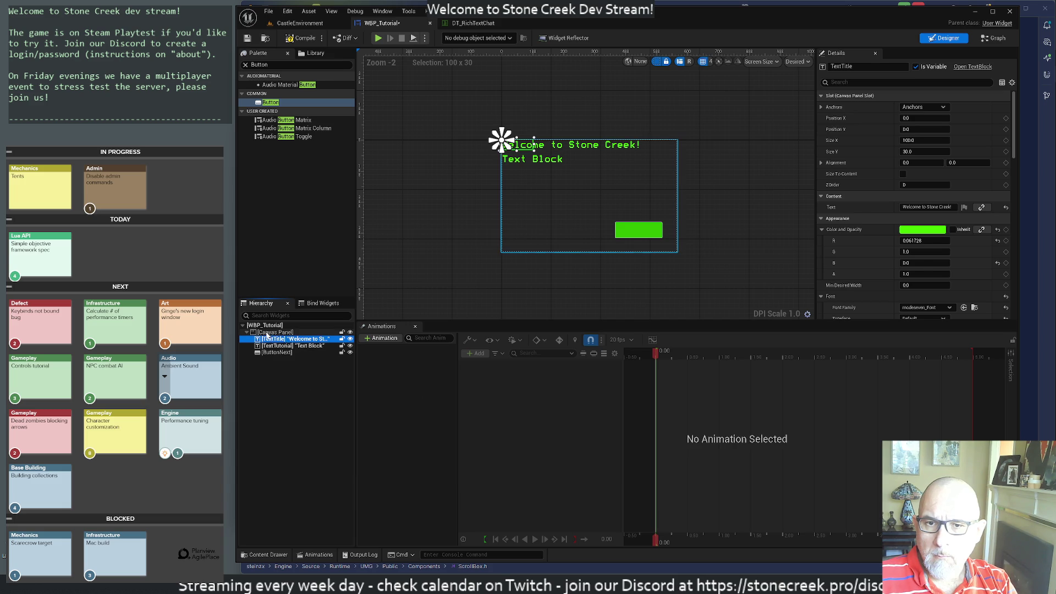
pyautogui.rightClick(278, 333)
pyautogui.click(295, 377)
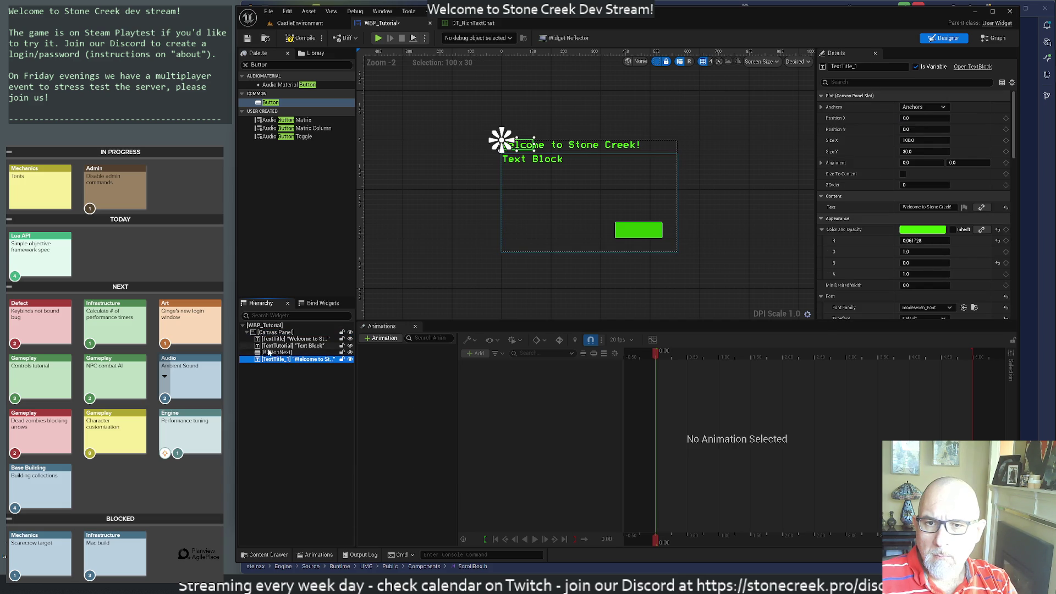
pyautogui.click(273, 360)
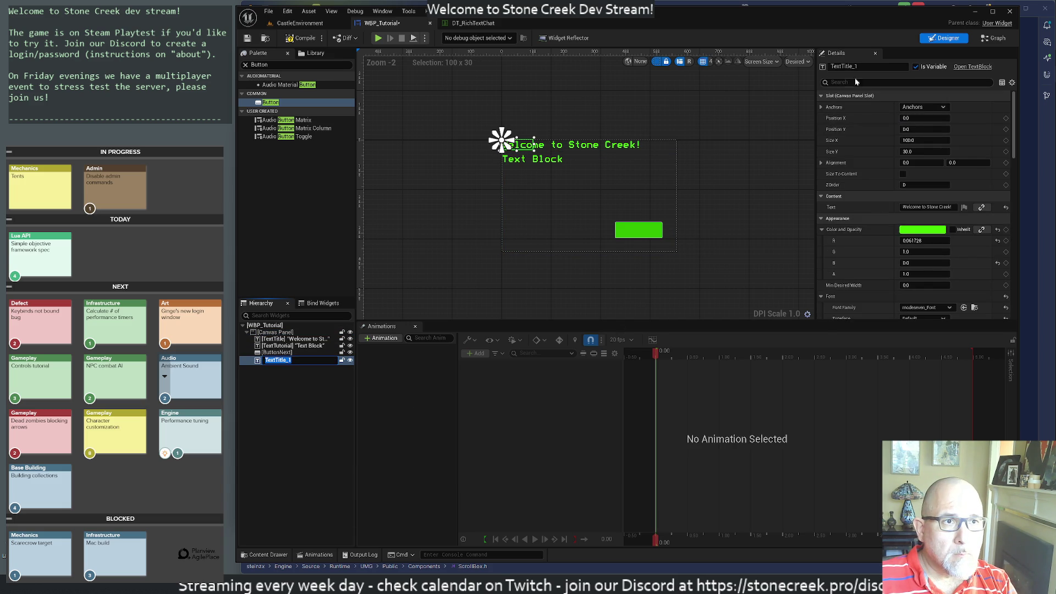
pyautogui.click(847, 66)
pyautogui.write('ButtonNext')
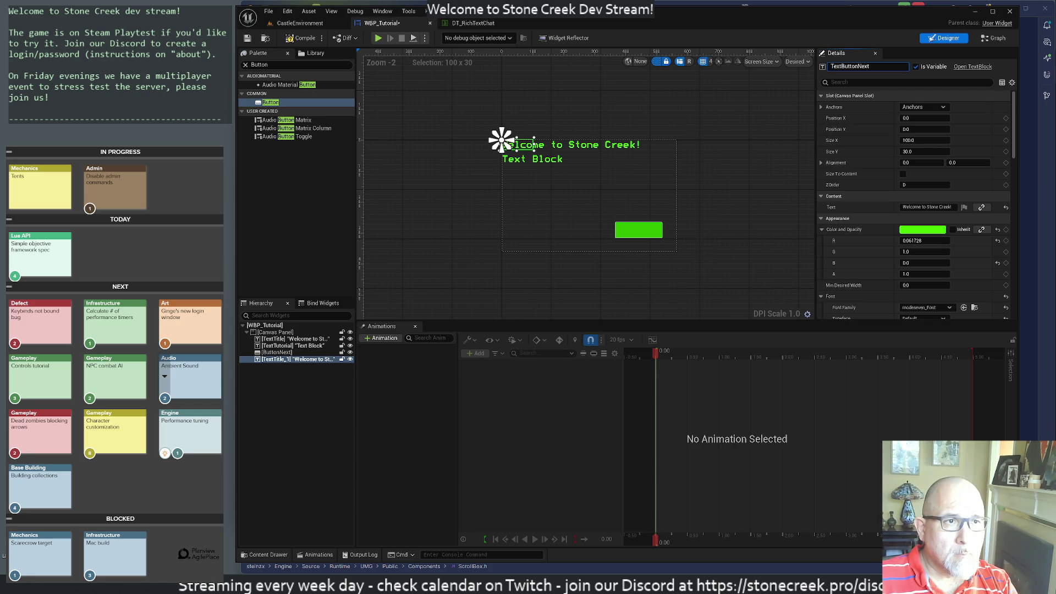
pyautogui.press('Return')
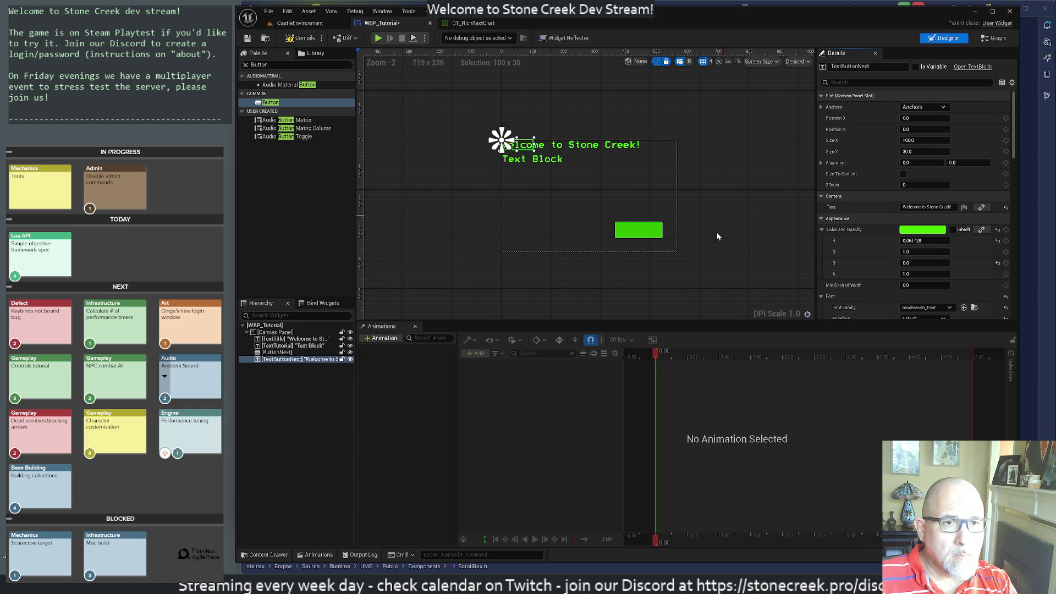
pyautogui.moveTo(269, 361); pyautogui.dragTo(274, 353)
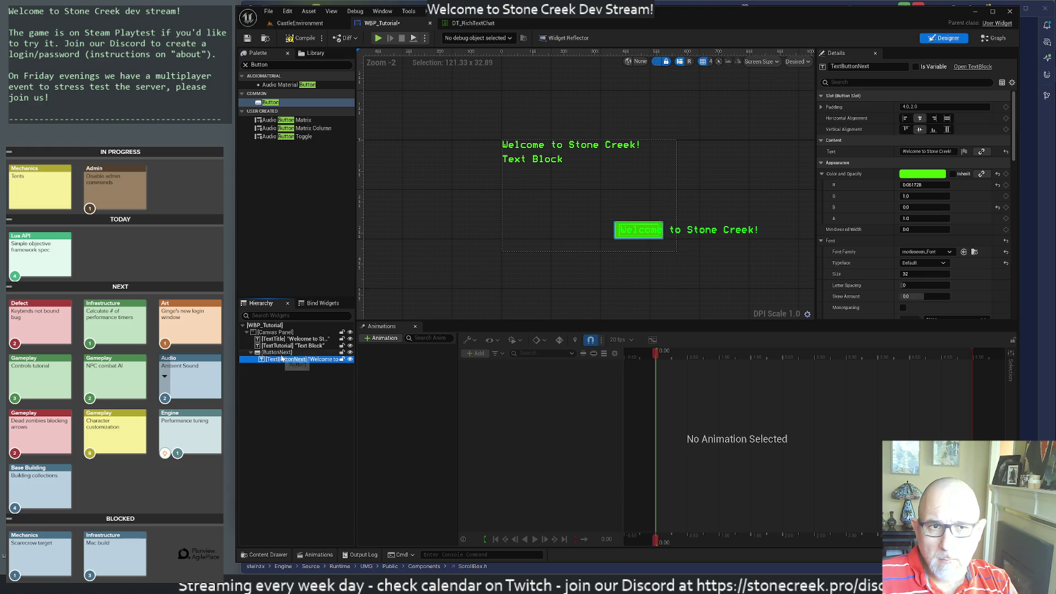
# Change the button label text to NEXT.
pyautogui.click(914, 151)
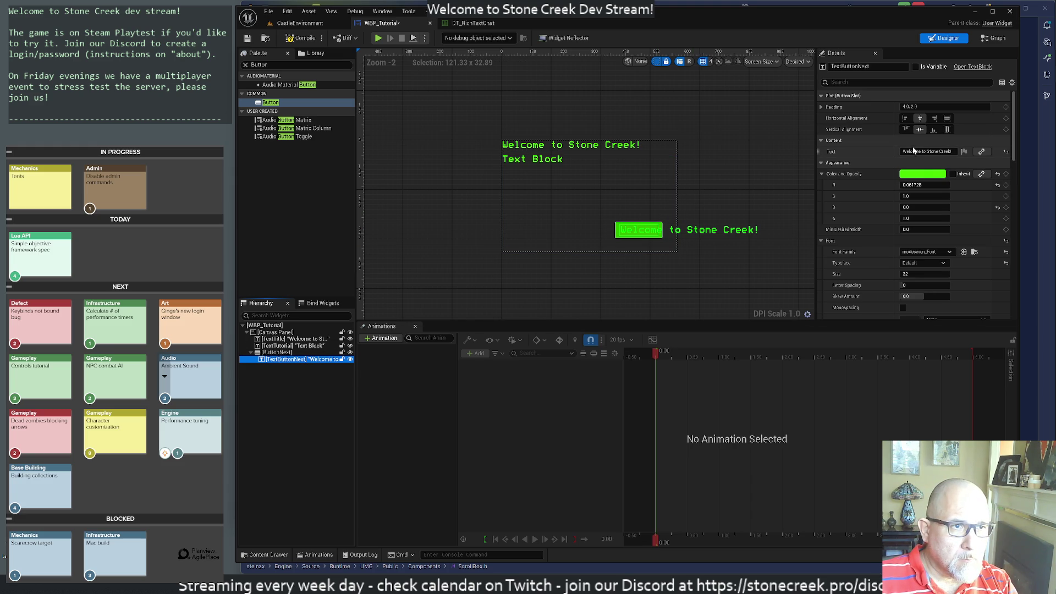
pyautogui.hotkey('ctrl', 'a')
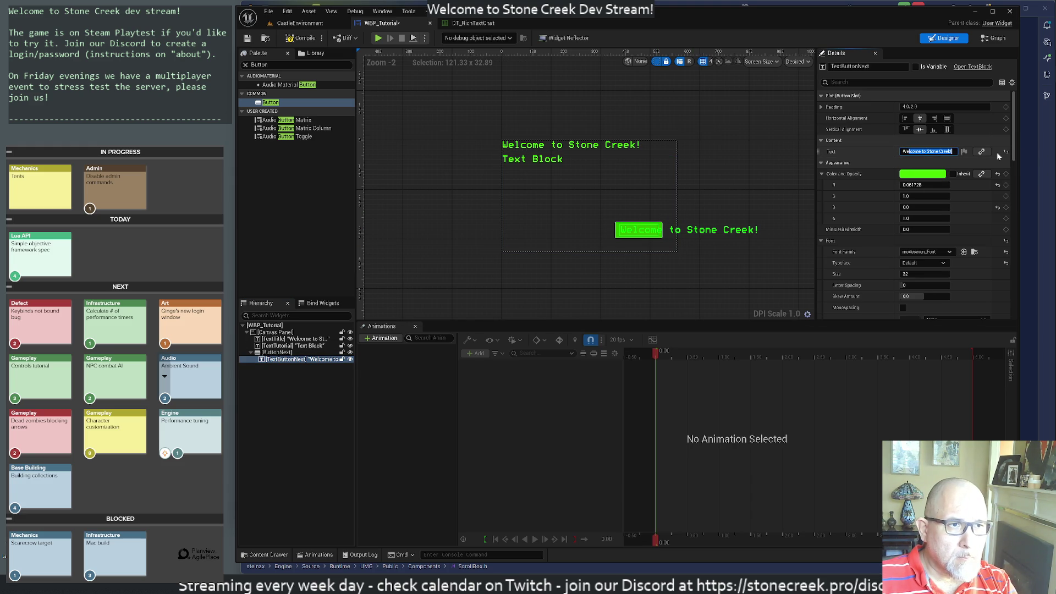
pyautogui.press('BackSpace')
pyautogui.write('NEXT')
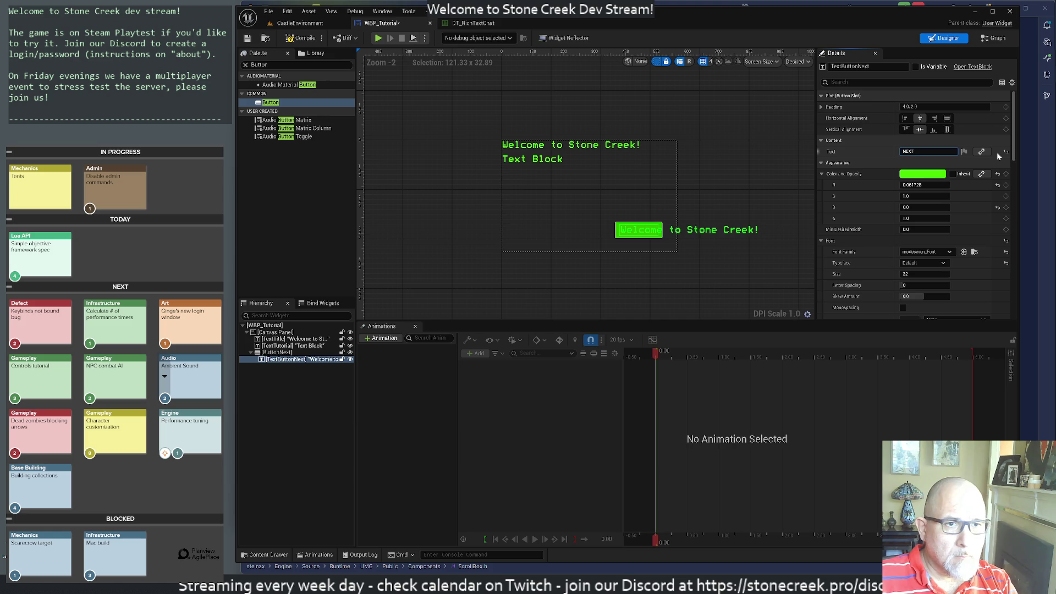
pyautogui.press('Return')
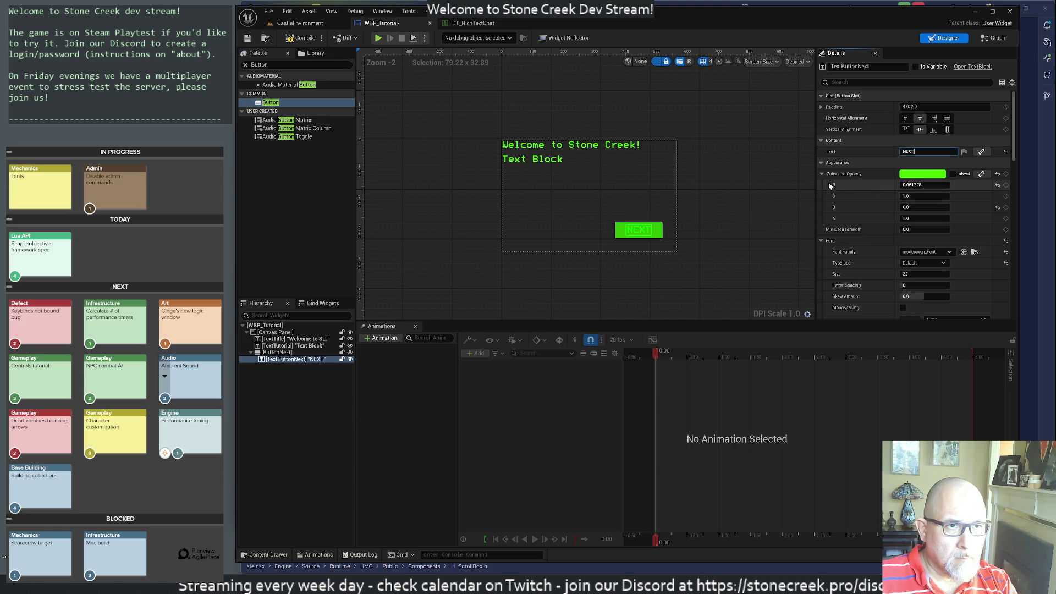
# Set the NEXT label's text colour to black (R 0, G 0, B 0) in the Color Picker.
pyautogui.click(929, 173)
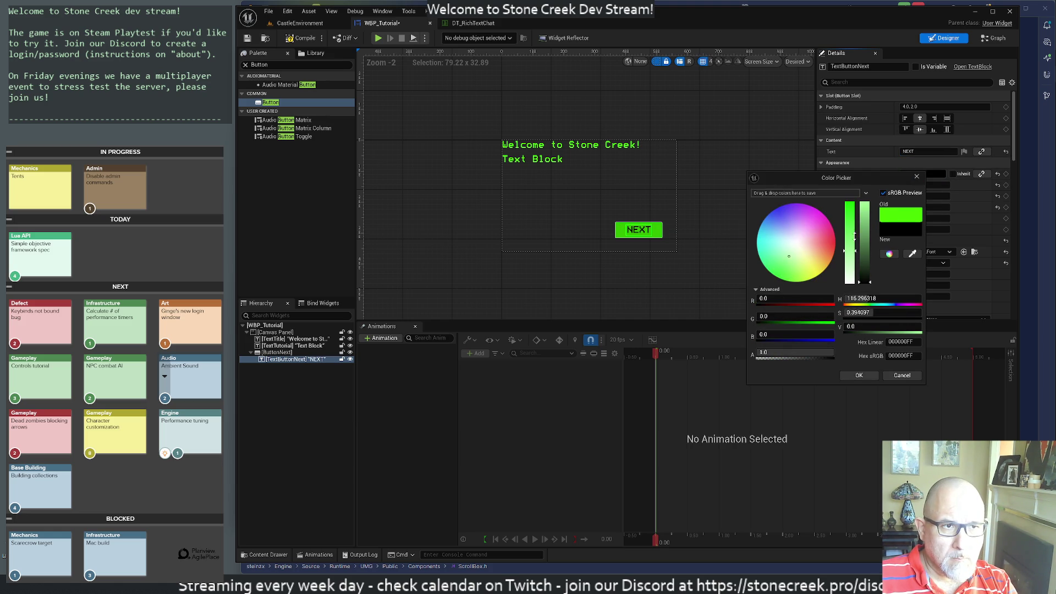
pyautogui.moveTo(871, 281)
pyautogui.mouseDown()
pyautogui.moveTo(866, 178)
pyautogui.moveTo(847, 325)
pyautogui.mouseUp()
pyautogui.moveTo(850, 280); pyautogui.dragTo(850, 178)
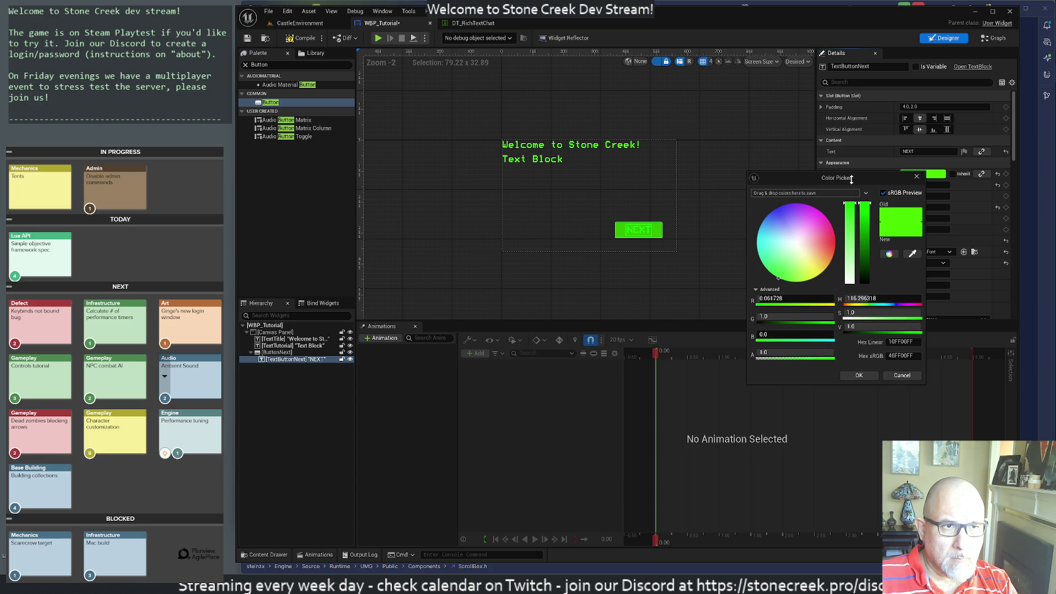
pyautogui.moveTo(867, 219); pyautogui.dragTo(867, 297)
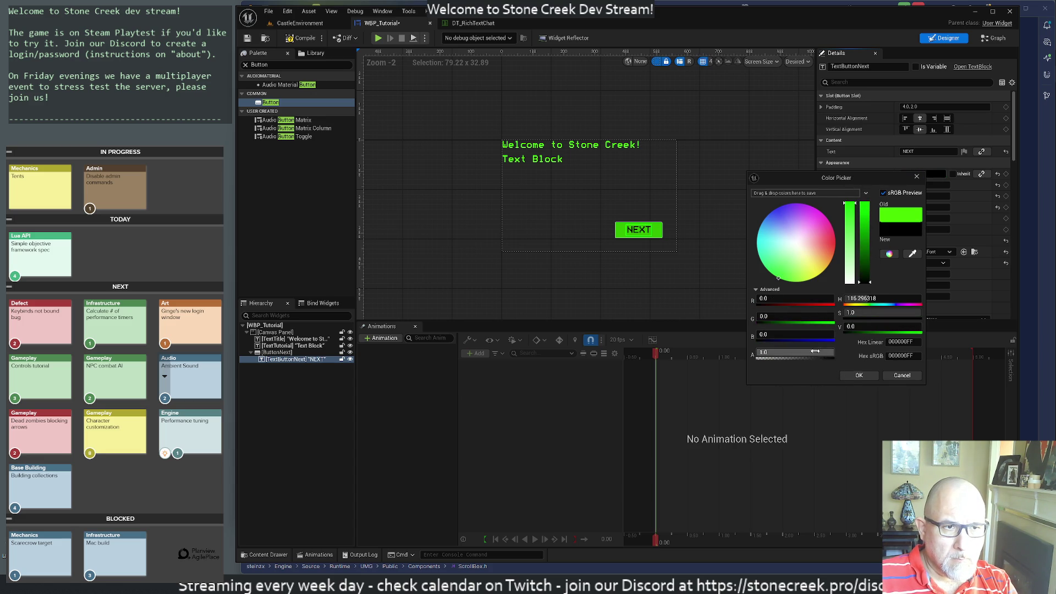
pyautogui.click(858, 375)
pyautogui.click(596, 262)
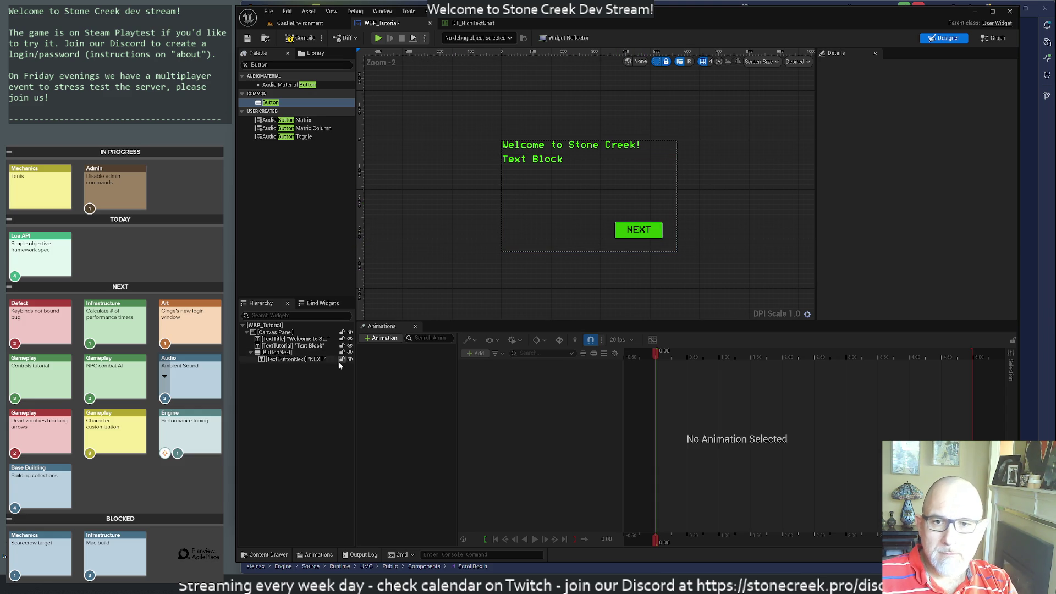
pyautogui.click(276, 352)
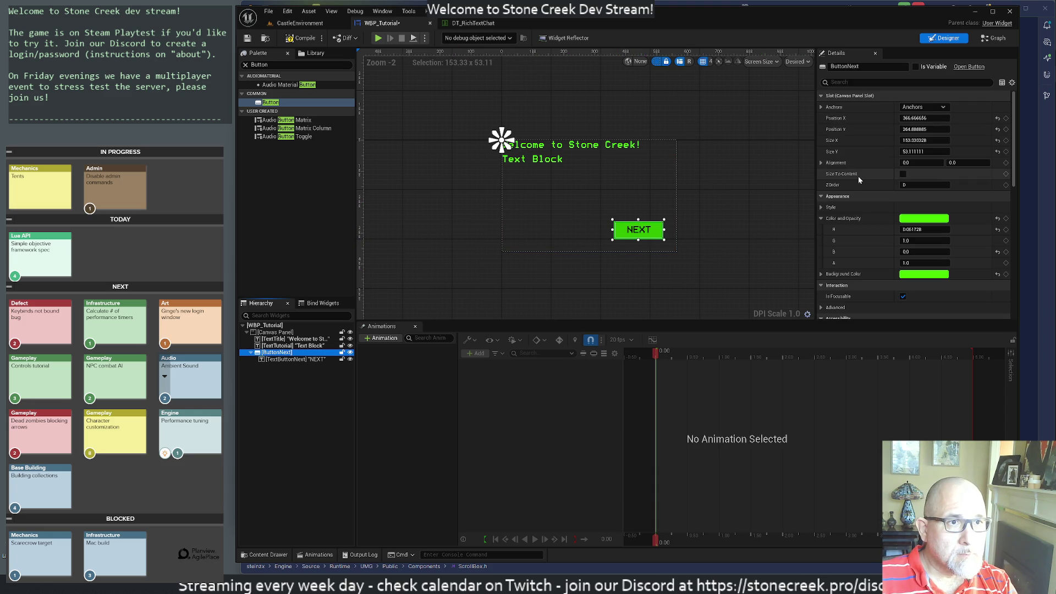
# Anchor ButtonNext to the bottom-right corner and set Position X and Y to 0.
pyautogui.click(821, 107)
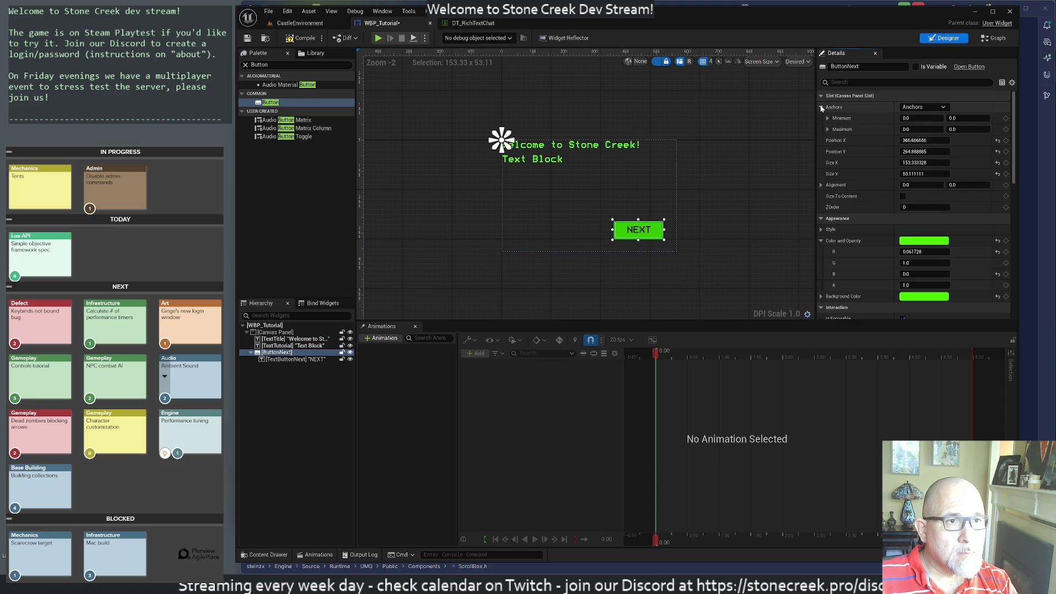
pyautogui.click(909, 108)
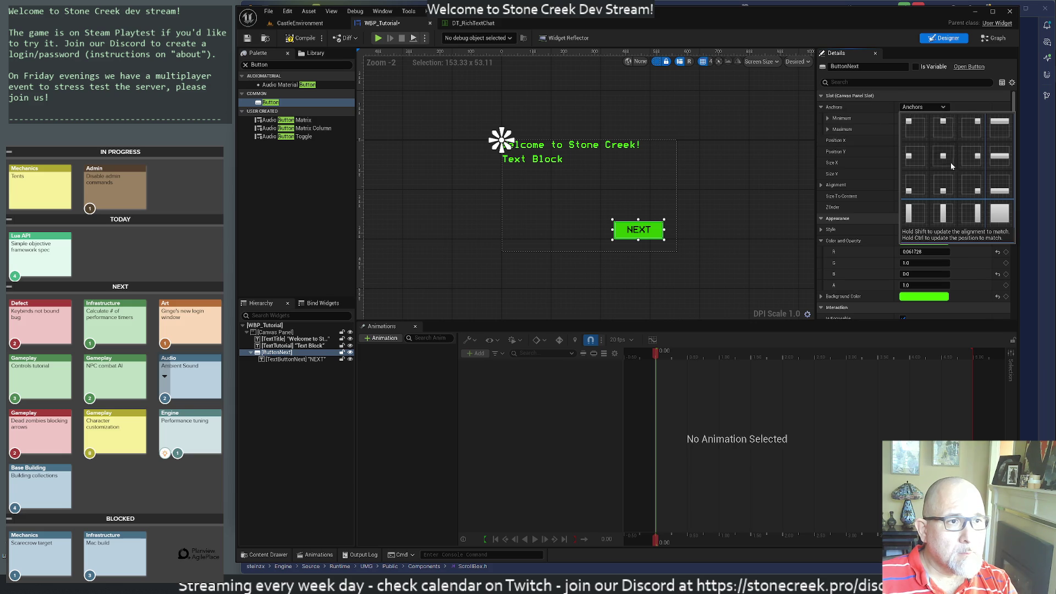
pyautogui.click(971, 186)
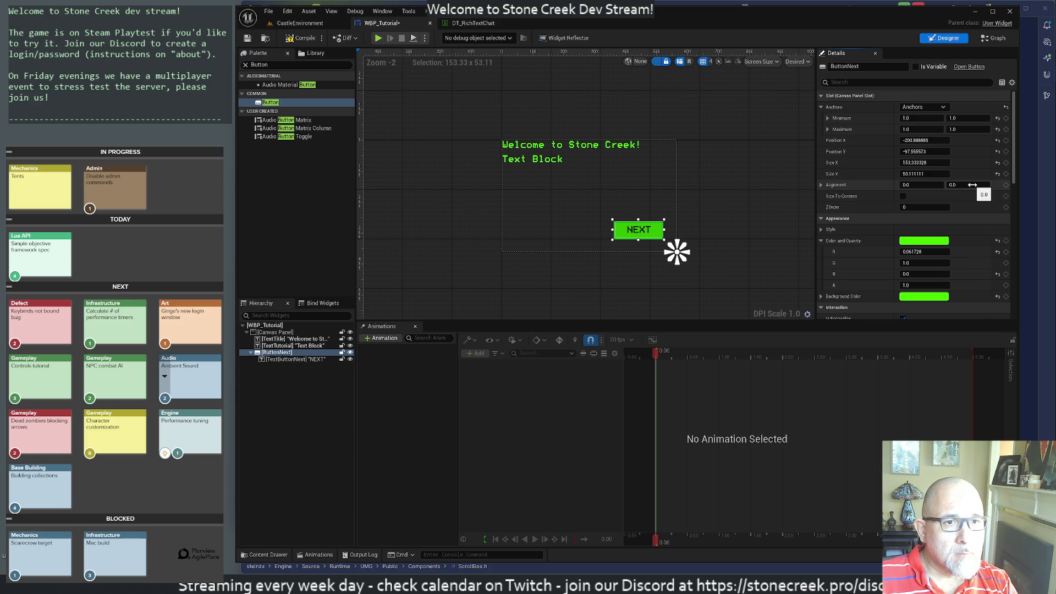
pyautogui.click(912, 140)
pyautogui.write('0')
pyautogui.press('Return')
pyautogui.click(913, 151)
pyautogui.write('0')
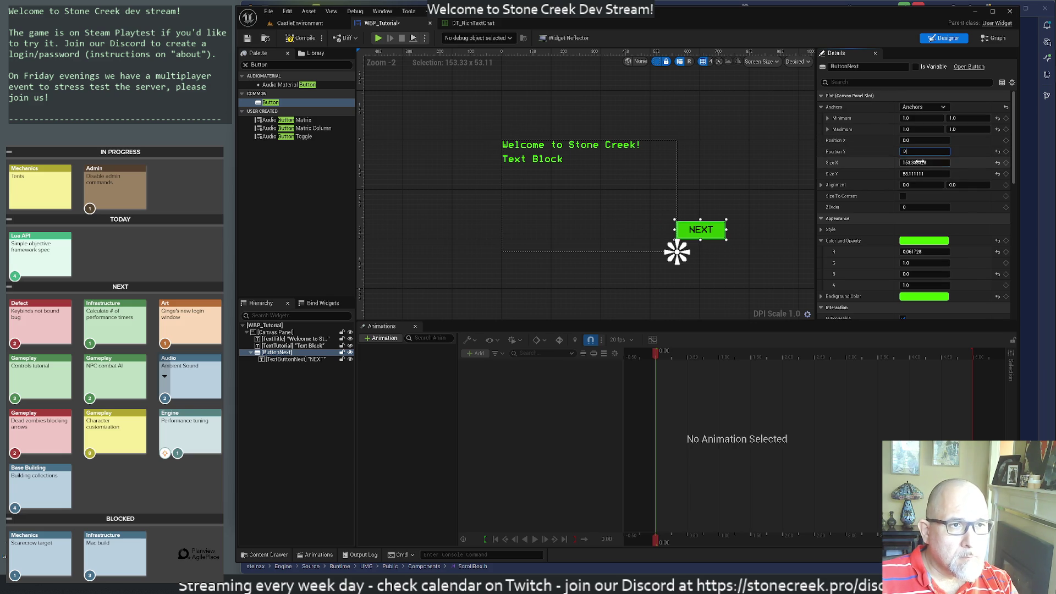
pyautogui.press('Return')
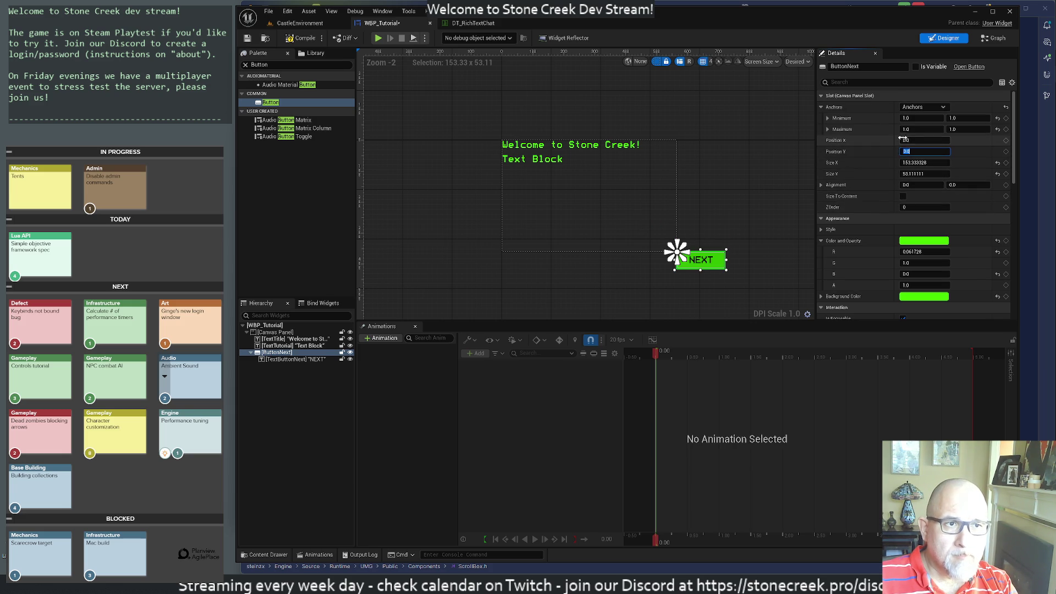
# Drag the NEXT button left to roughly −193, −86 inside the tutorial area.
pyautogui.click(914, 107)
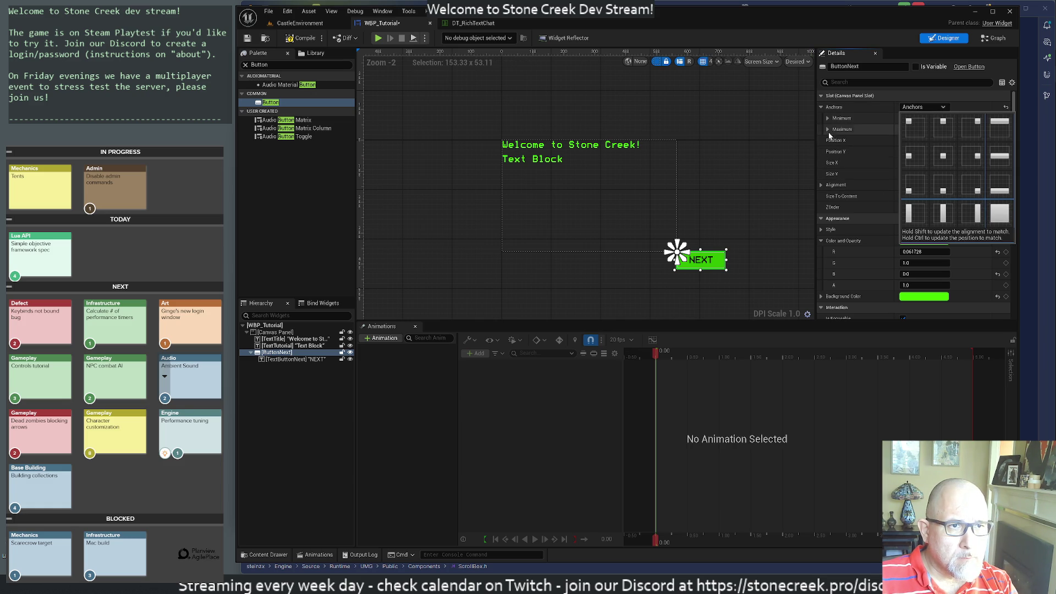
pyautogui.click(770, 150)
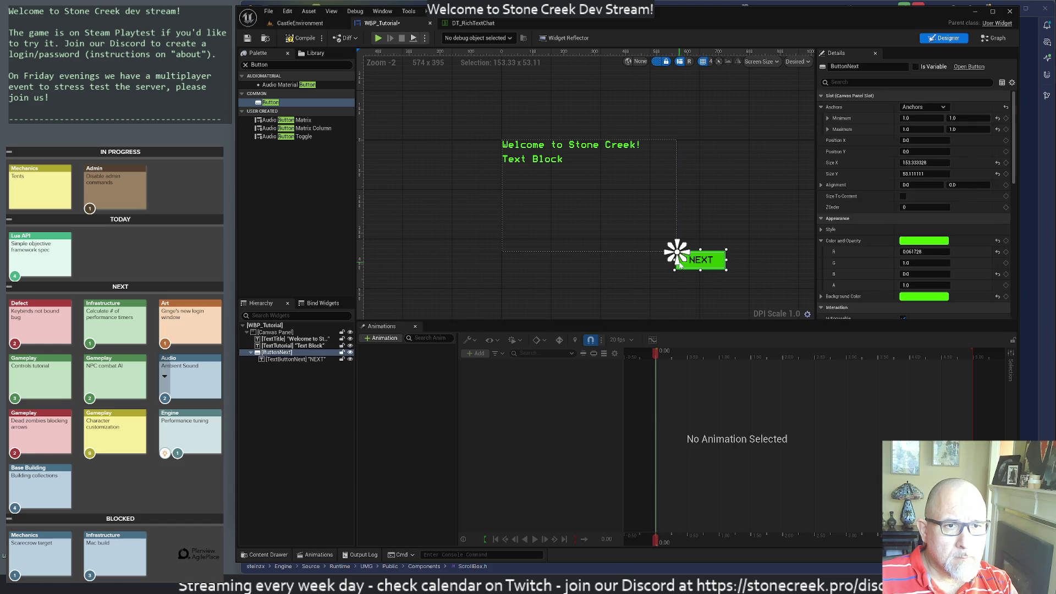
pyautogui.moveTo(720, 266)
pyautogui.mouseDown()
pyautogui.moveTo(698, 266)
pyautogui.moveTo(661, 239)
pyautogui.mouseUp()
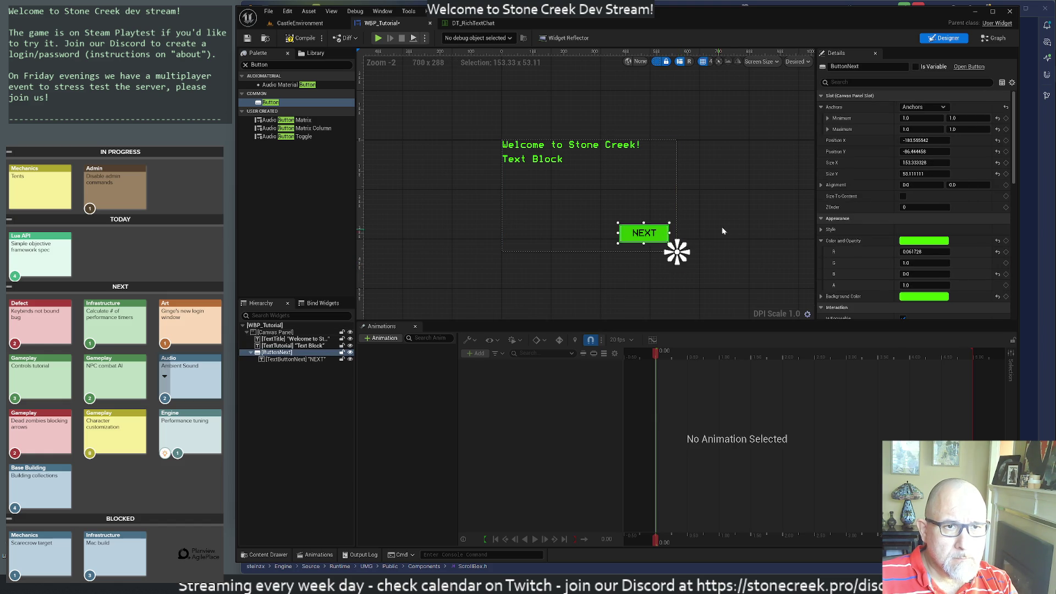
pyautogui.click(723, 231)
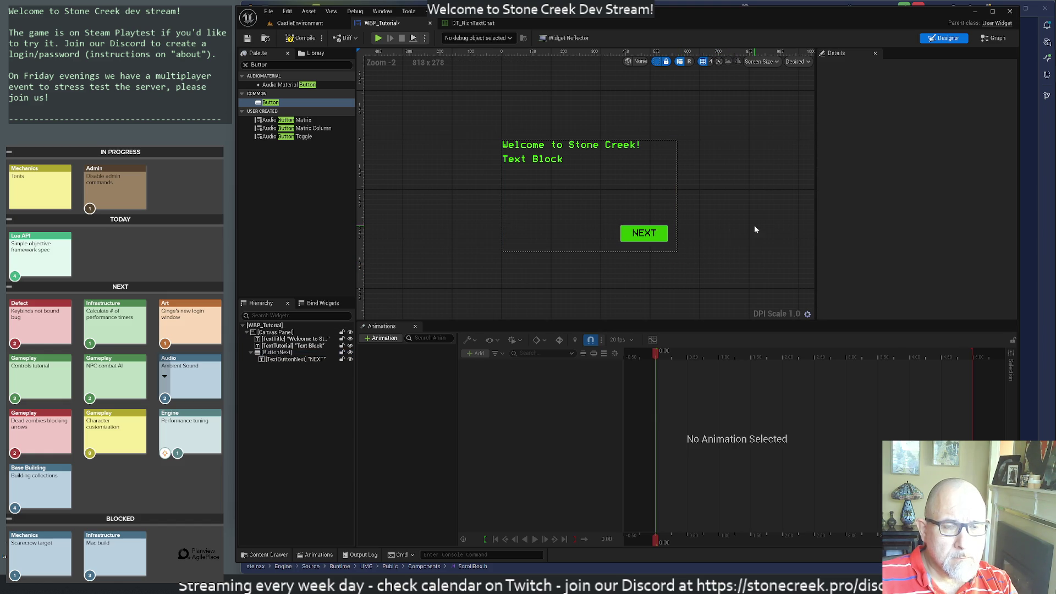
# Raise the title's font size from 32 to 48, then settle on 42.
pyautogui.click(523, 146)
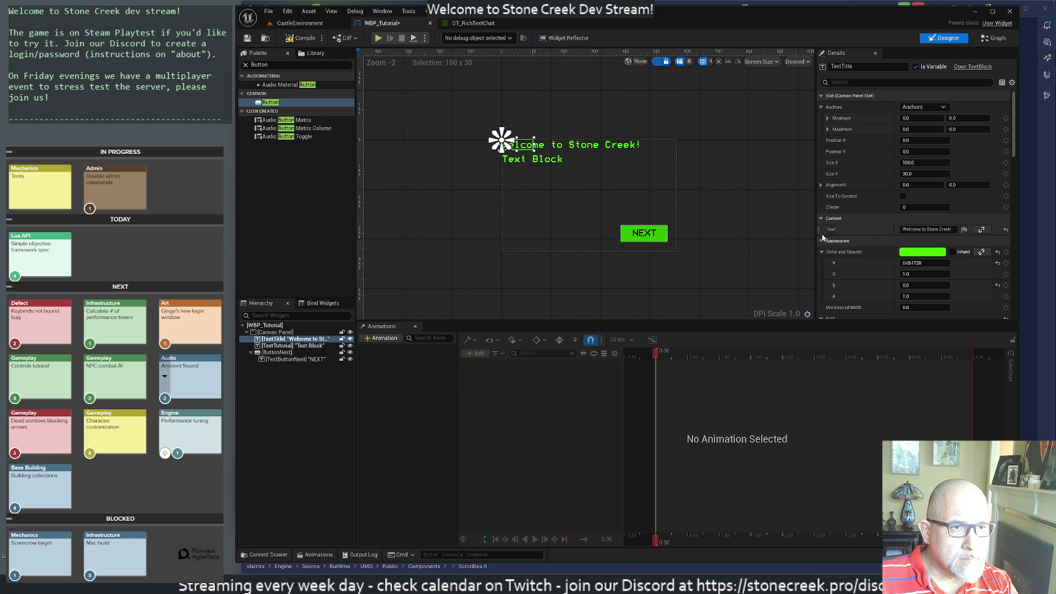
pyautogui.scroll(-2, 863, 260)
pyautogui.scroll(-1, 862, 259)
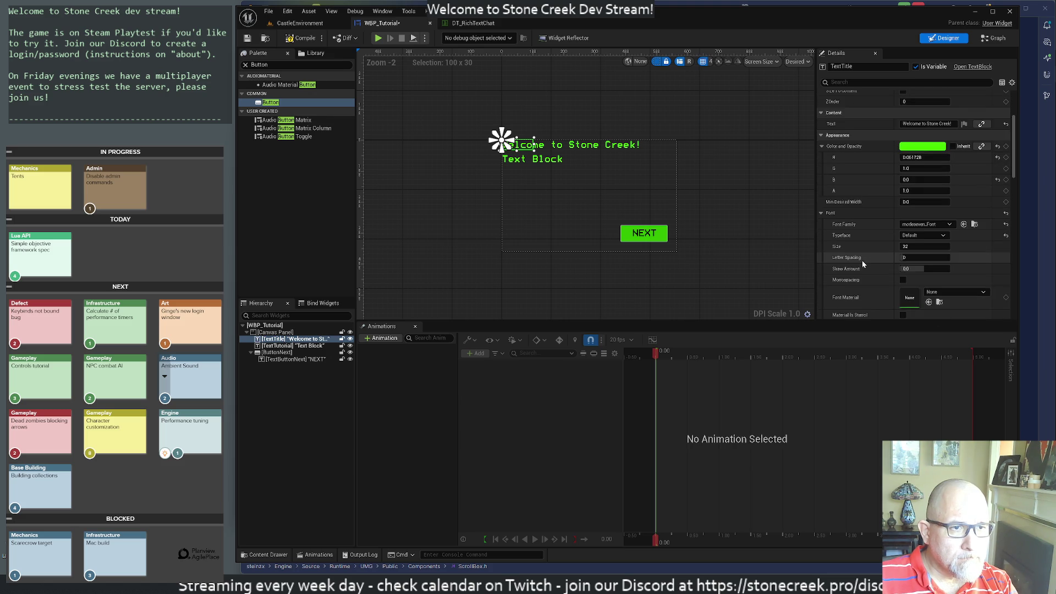
pyautogui.scroll(-1, 862, 263)
pyautogui.click(913, 220)
pyautogui.write('48')
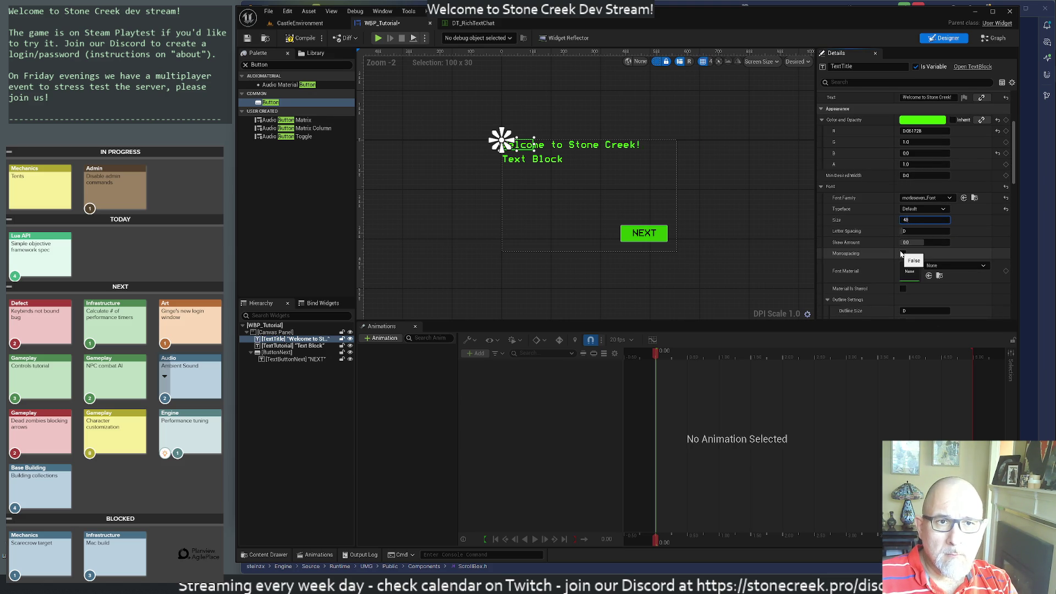
pyautogui.press('Return')
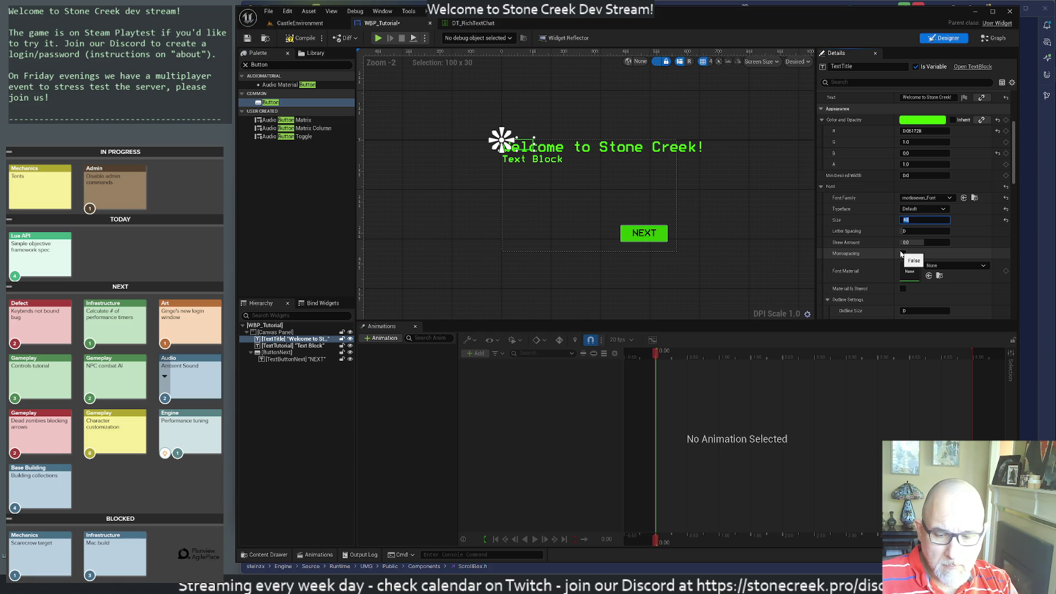
pyautogui.write('2')
pyautogui.press('Return')
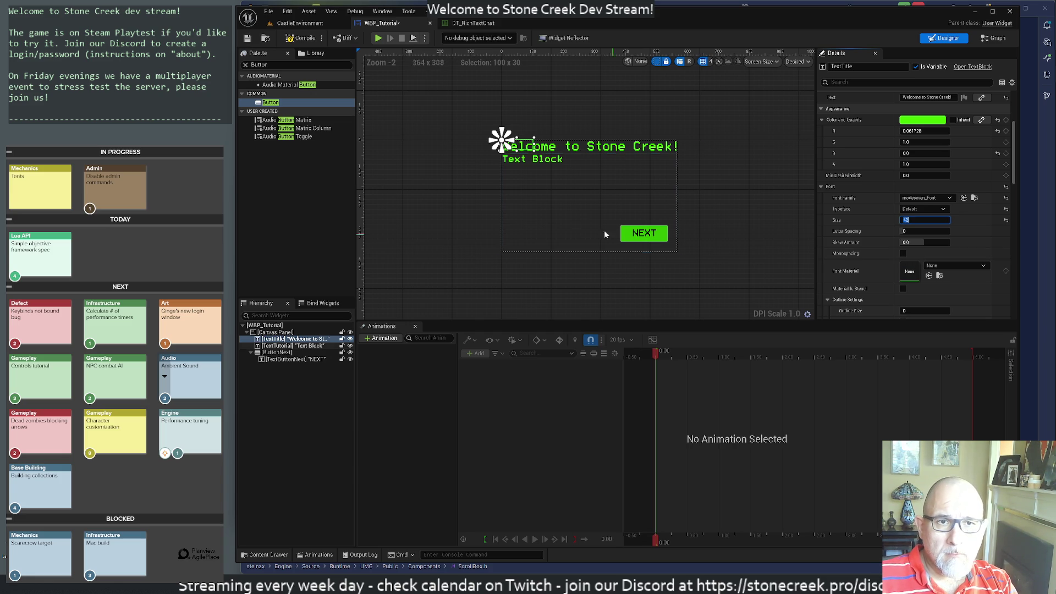
# Move the Text Block below the title and change its text to "Press NEXT to begin...".
pyautogui.click(525, 162)
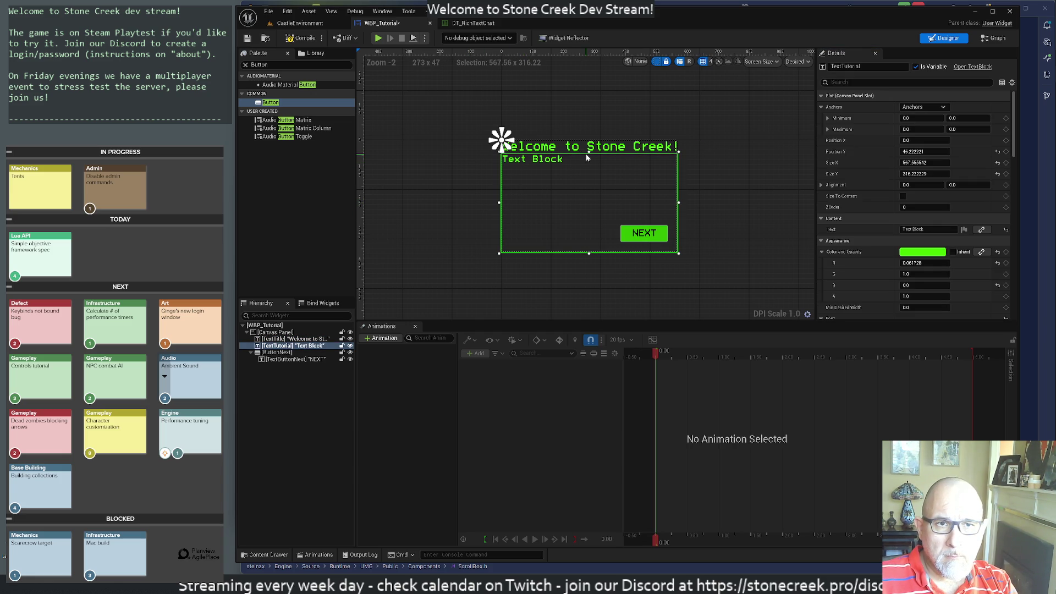
pyautogui.moveTo(589, 154); pyautogui.dragTo(592, 166)
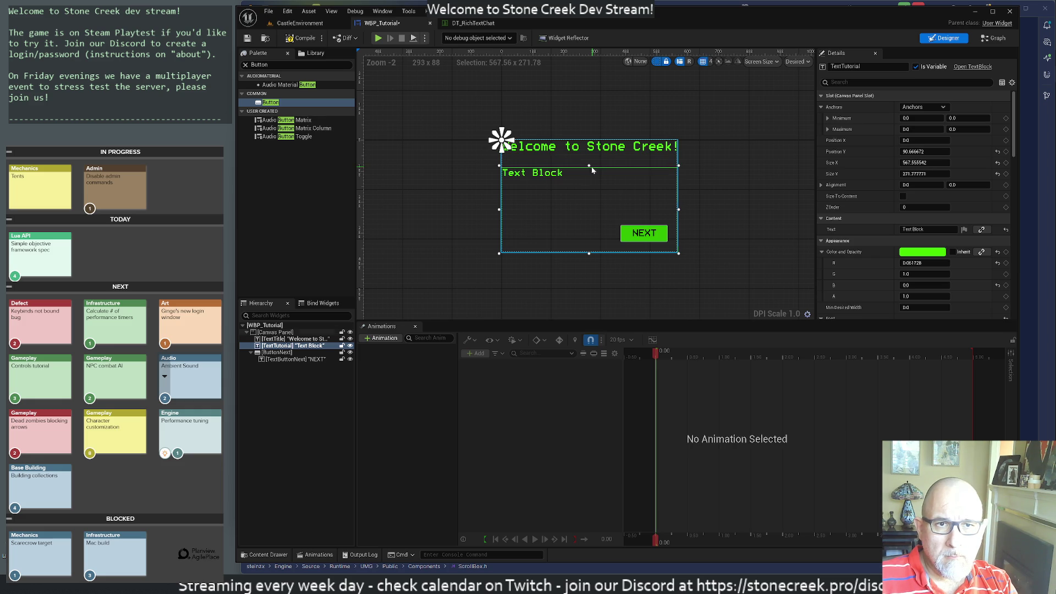
pyautogui.click(924, 229)
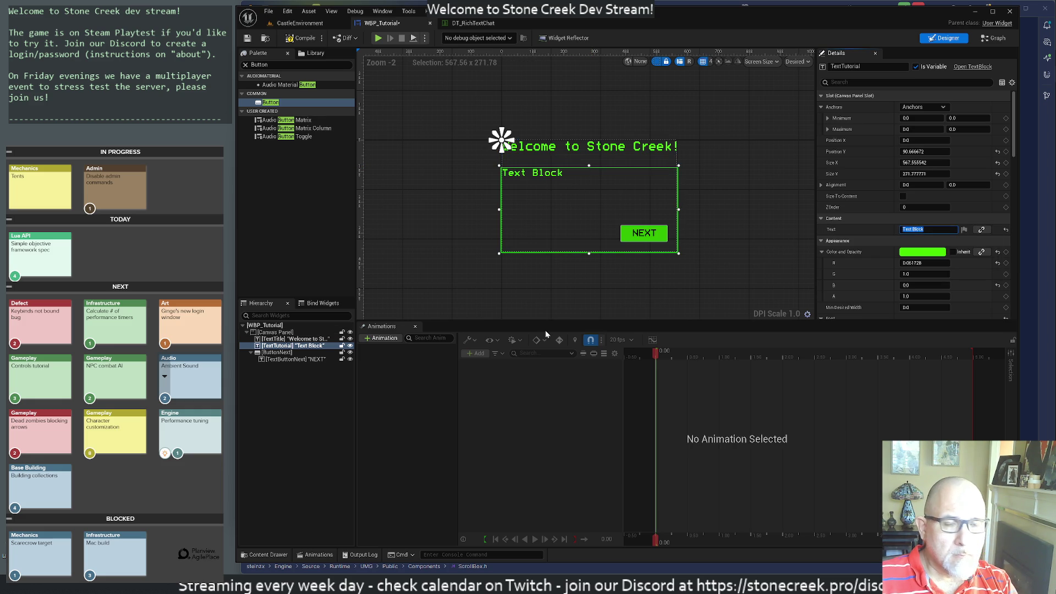
pyautogui.write('In this quick tutorial')
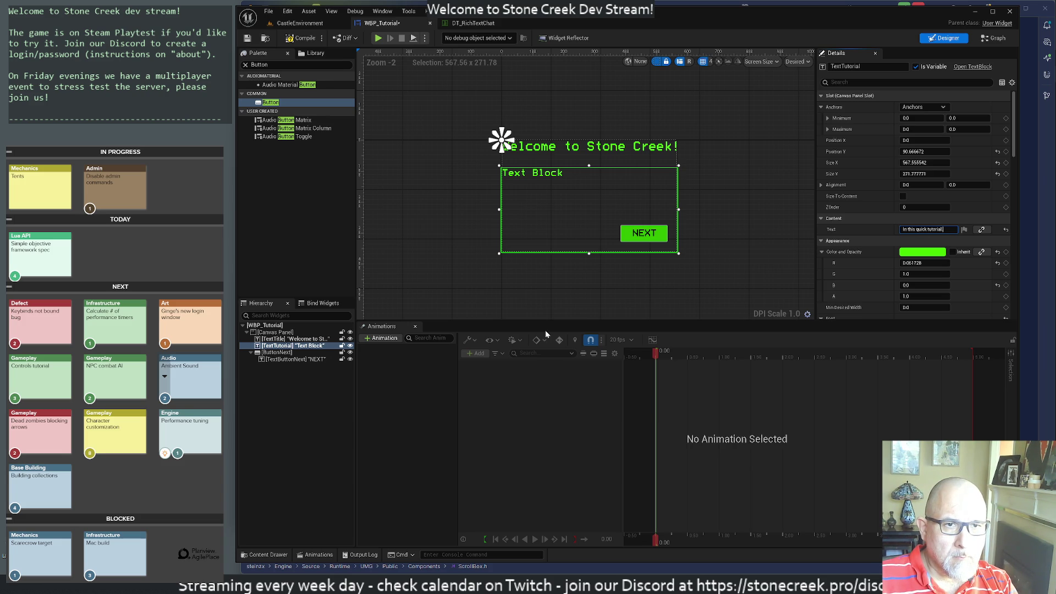
pyautogui.write('..')
pyautogui.press('Return')
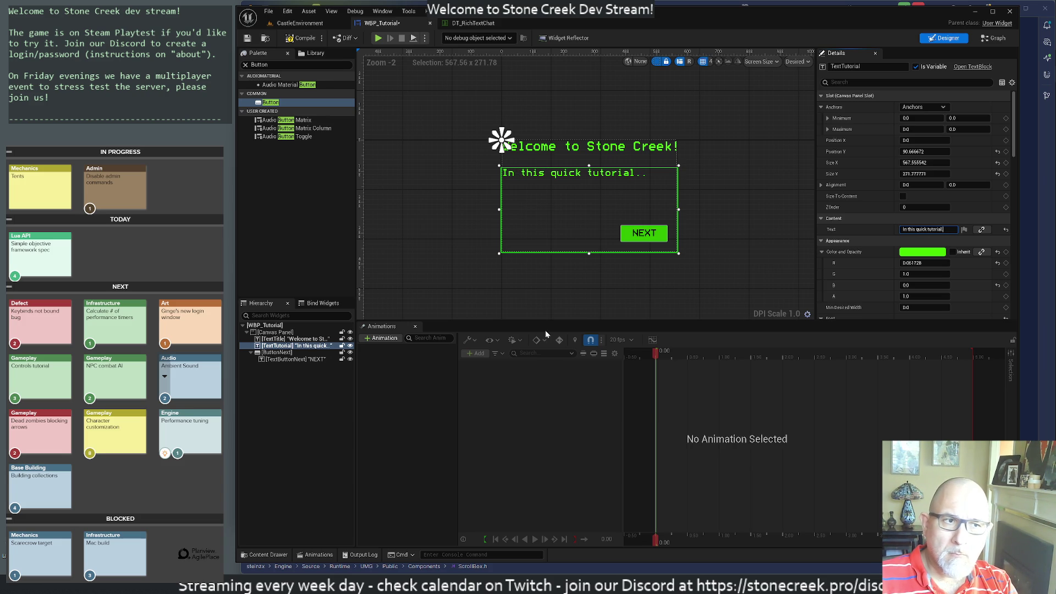
pyautogui.press('BackSpace')
pyautogui.press('BackSpace')
pyautogui.press('BackSpace')
pyautogui.write('Press NEXT to begin...')
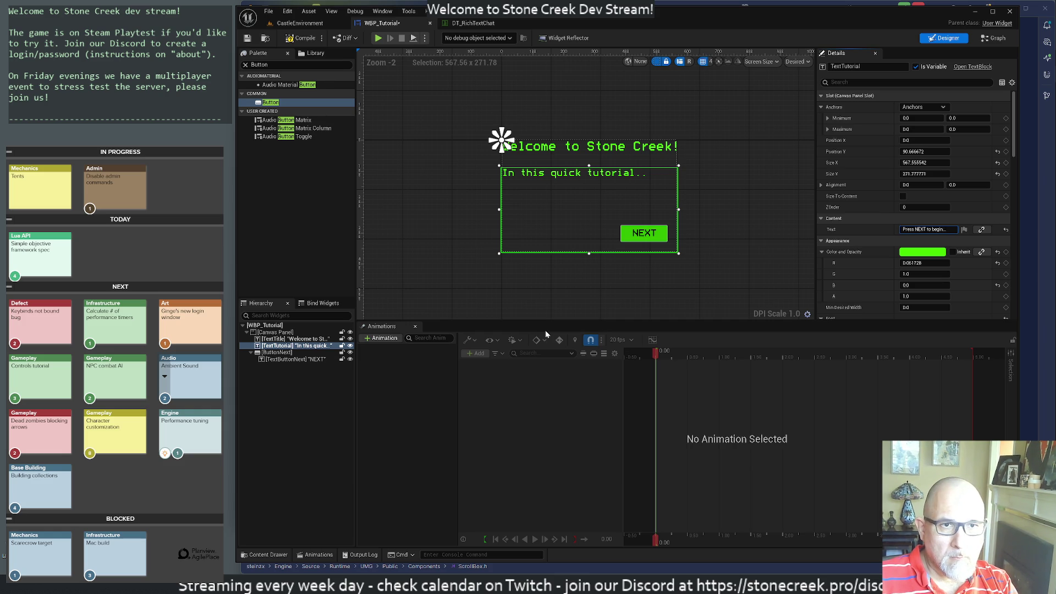
pyautogui.press('Return')
pyautogui.click(388, 253)
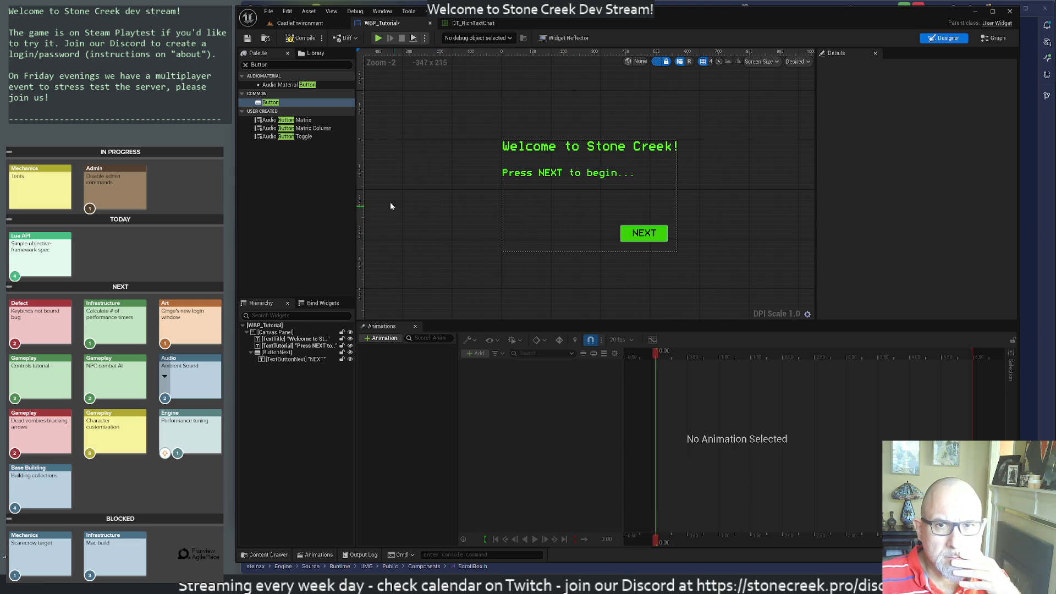
# Compile and save WBP_Tutorial, then return to the CastleEnvironment level editor.
pyautogui.click(295, 38)
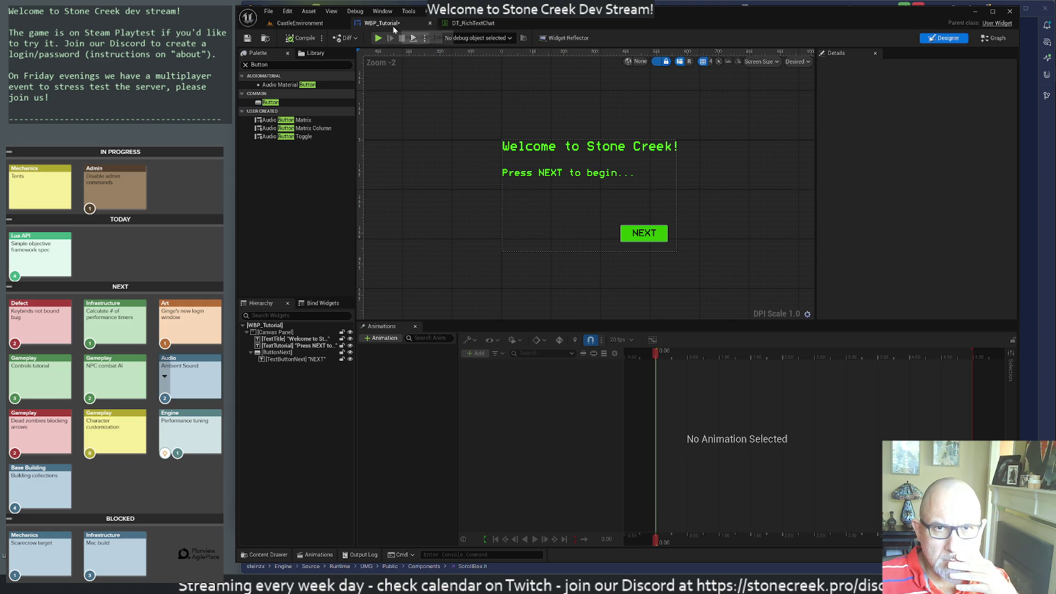
pyautogui.click(247, 39)
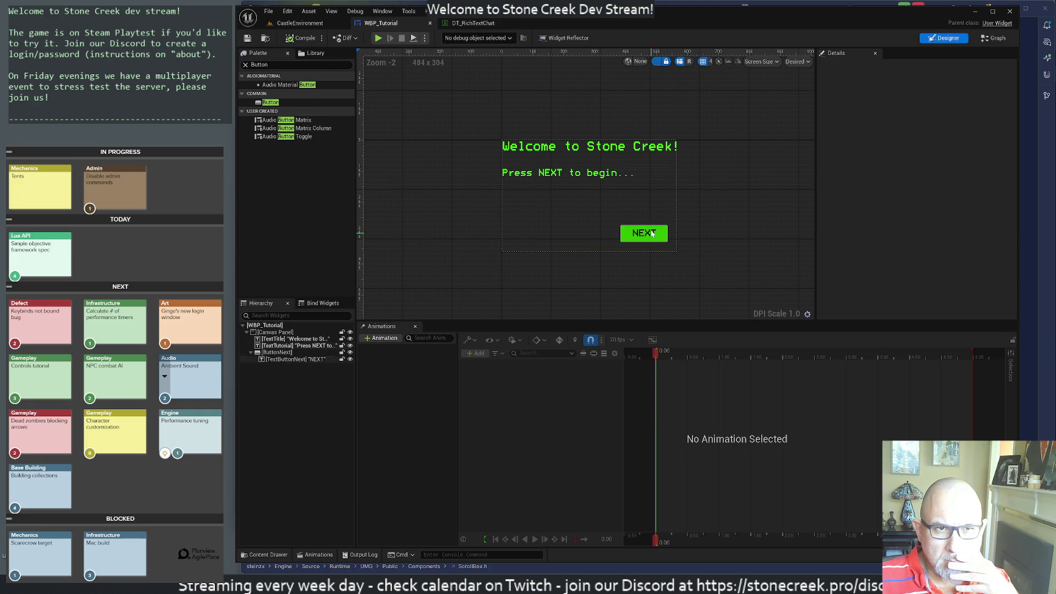
pyautogui.click(552, 147)
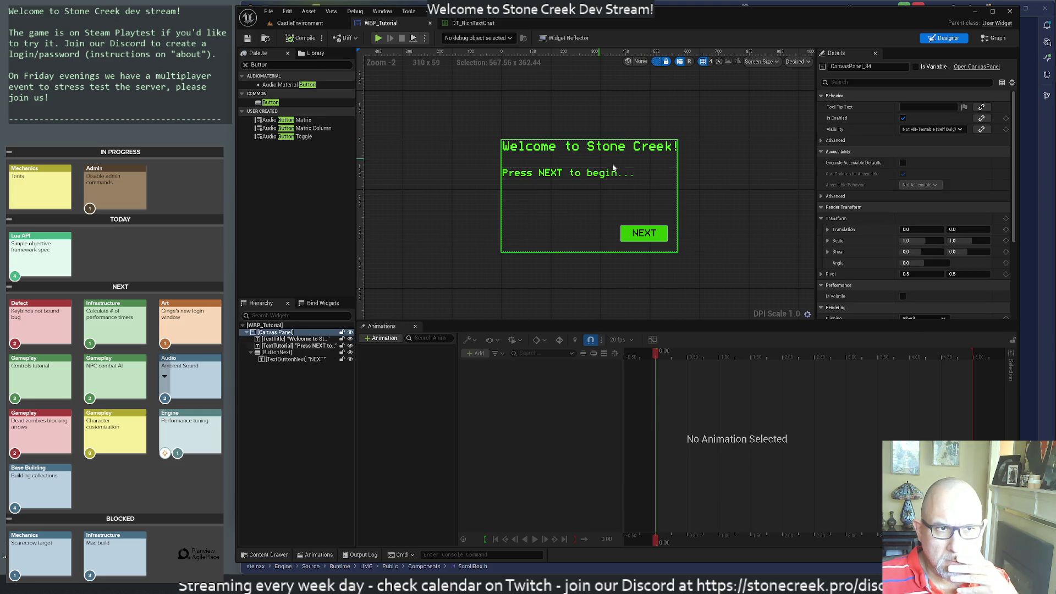
pyautogui.click(432, 246)
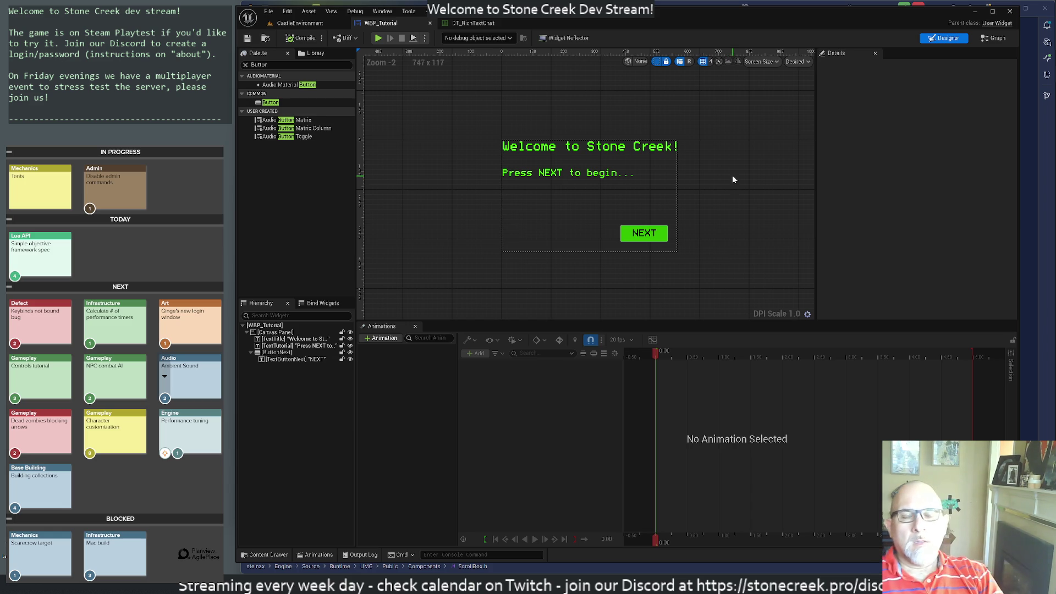
pyautogui.click(583, 175)
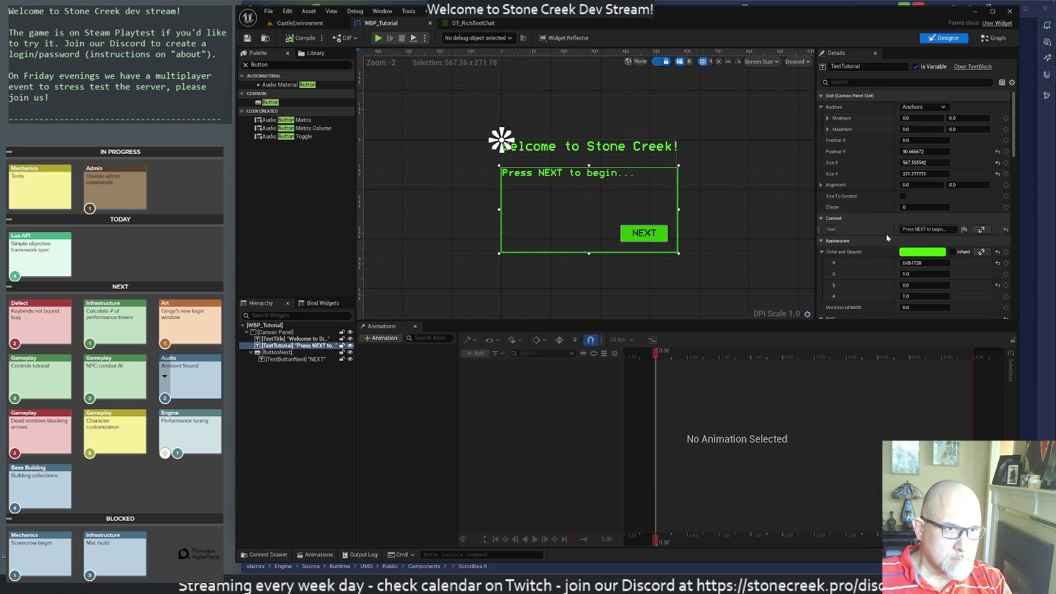
pyautogui.click(301, 23)
# Open WBP_ChatBox and add WBP_Tutorial from the Palette into its Canvas Panel.
pyautogui.click(414, 319)
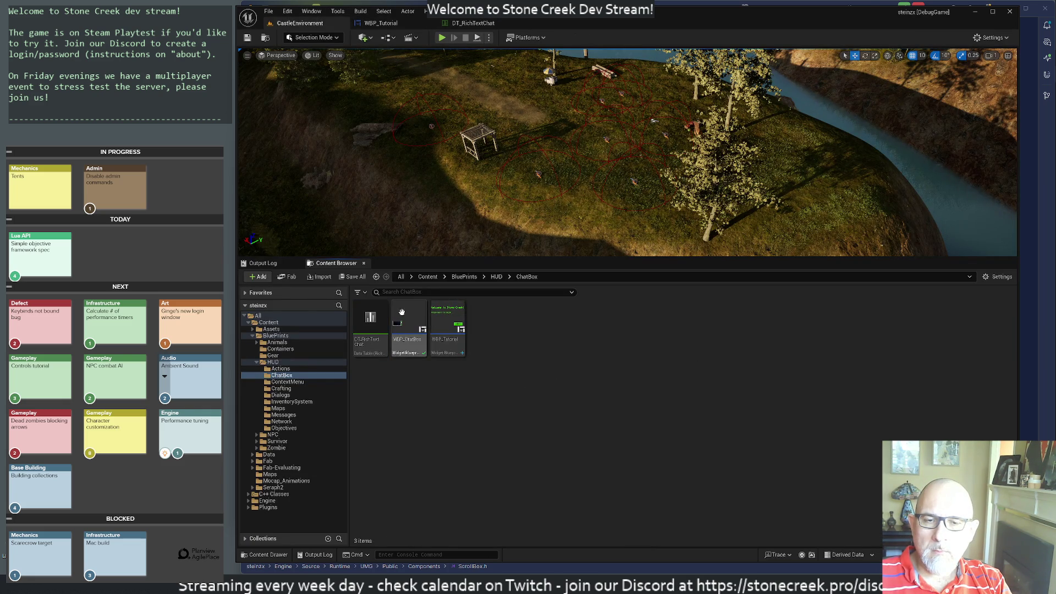
pyautogui.doubleClick(415, 317)
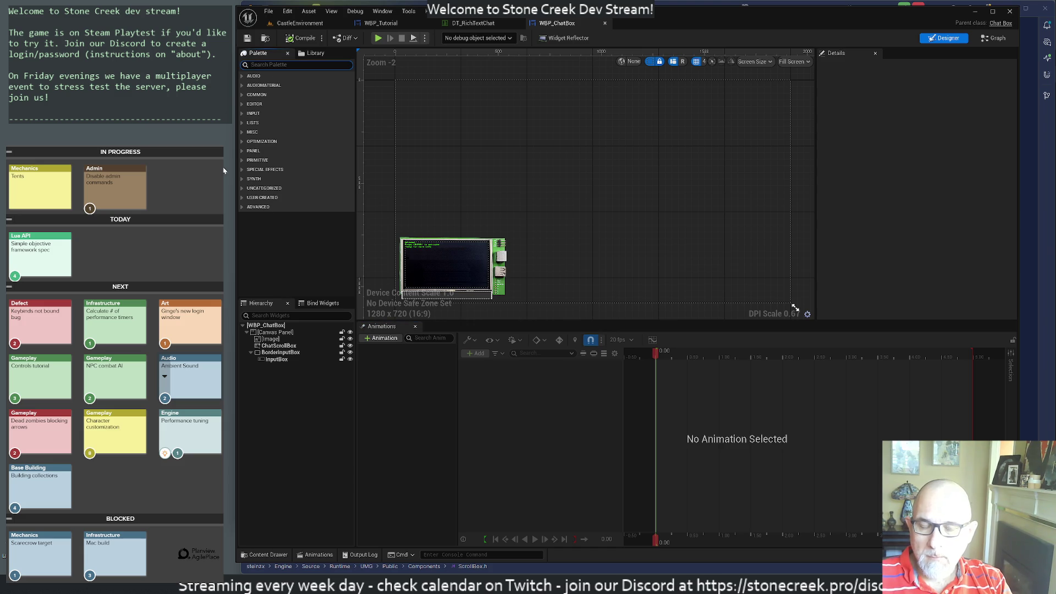
pyautogui.write('tutorial')
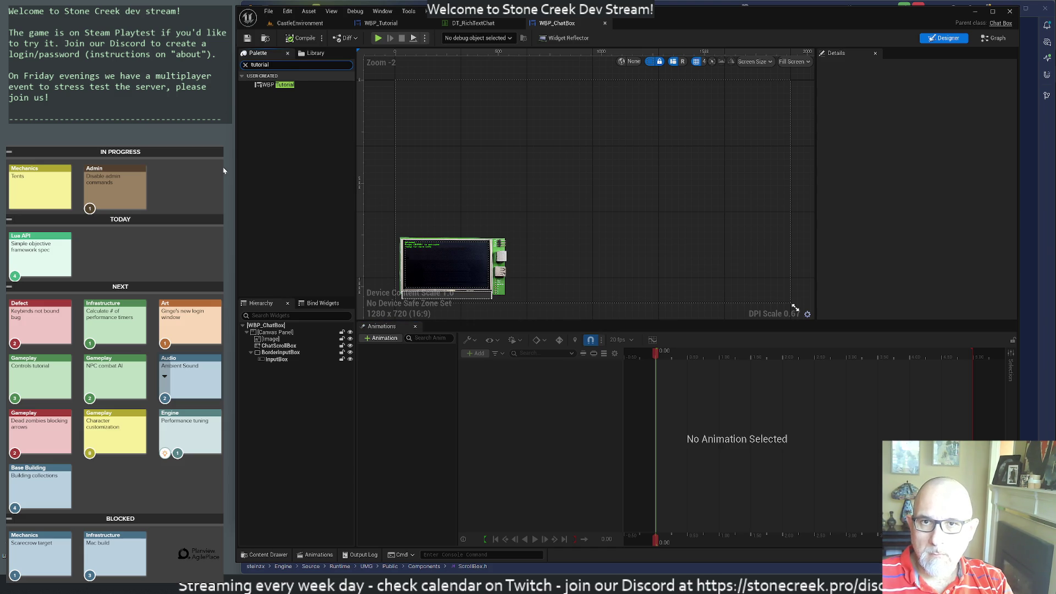
pyautogui.moveTo(298, 246)
pyautogui.mouseDown()
pyautogui.moveTo(300, 384)
pyautogui.moveTo(273, 365)
pyautogui.moveTo(266, 338)
pyautogui.mouseUp()
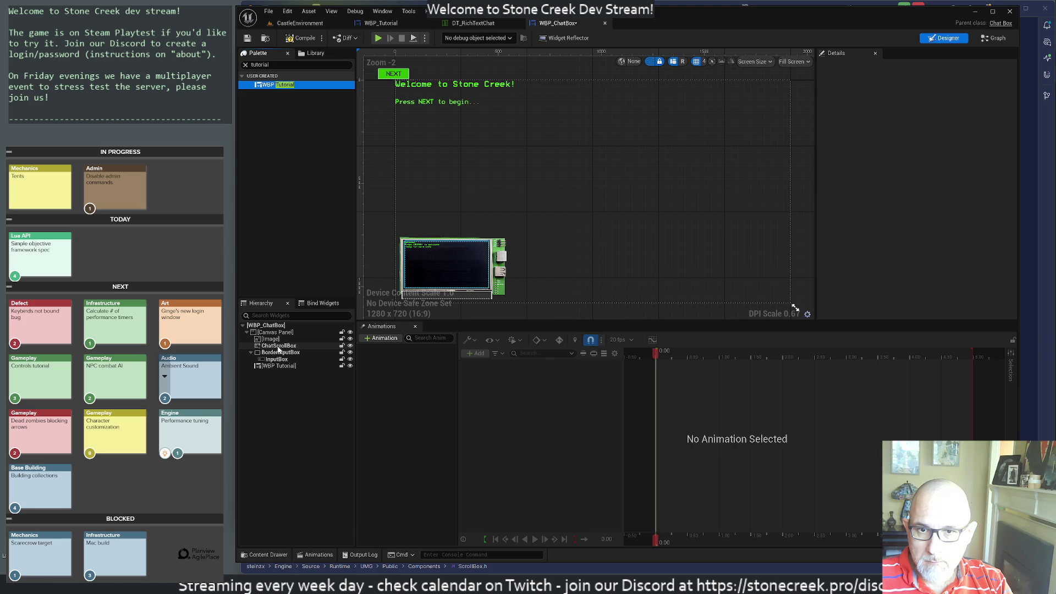
# Select the embedded WBP_Tutorial, enlarge it to show NEXT, and move it onto the chat box.
pyautogui.click(279, 348)
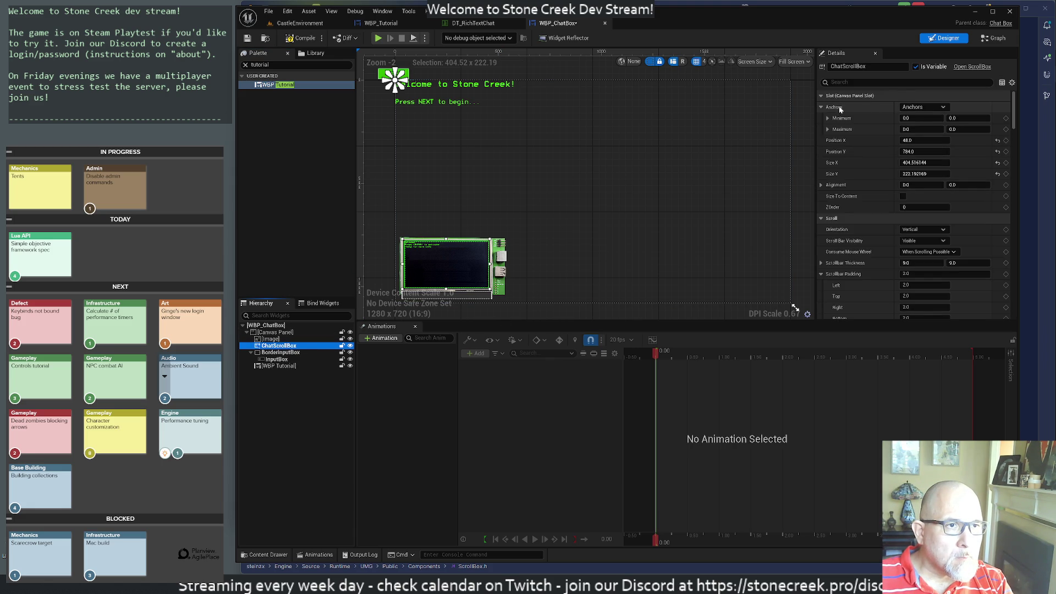
pyautogui.click(273, 365)
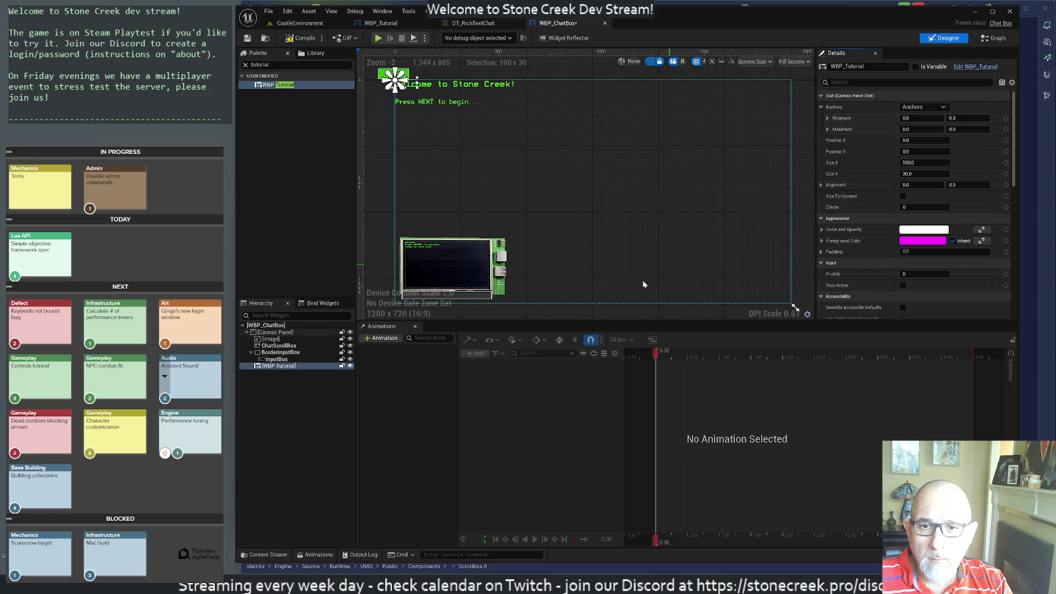
pyautogui.click(278, 376)
pyautogui.click(280, 366)
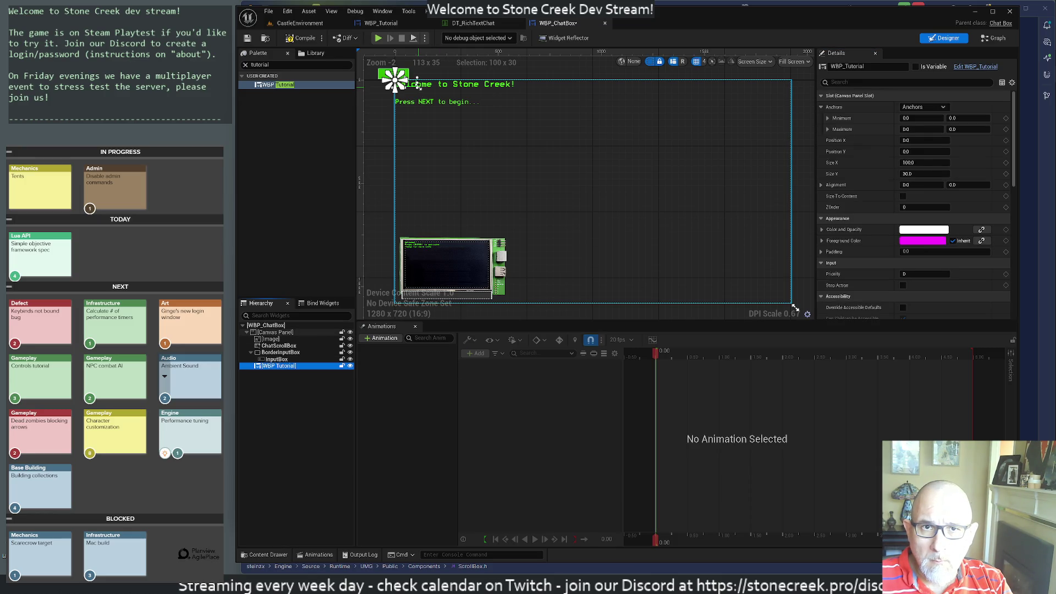
pyautogui.moveTo(425, 89)
pyautogui.mouseDown()
pyautogui.moveTo(545, 134)
pyautogui.moveTo(489, 118)
pyautogui.mouseUp()
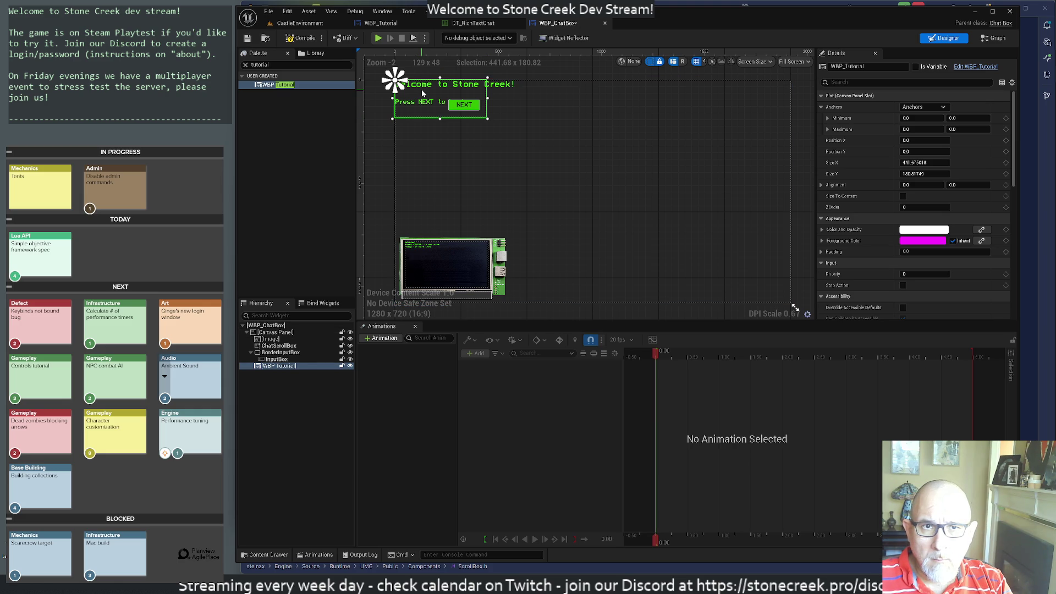
pyautogui.moveTo(423, 93); pyautogui.dragTo(434, 254)
# Fit WBP_Tutorial at 48, 784, about 400.8 × 220.9, and save WBP_ChatBox.
pyautogui.scroll(4, 391, 272)
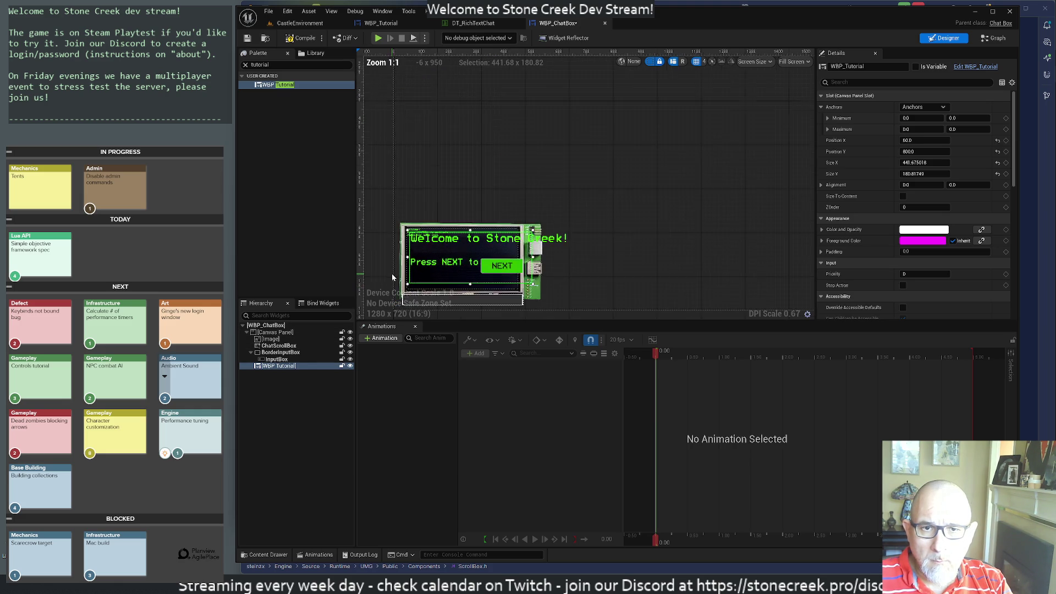
pyautogui.scroll(2, 392, 273)
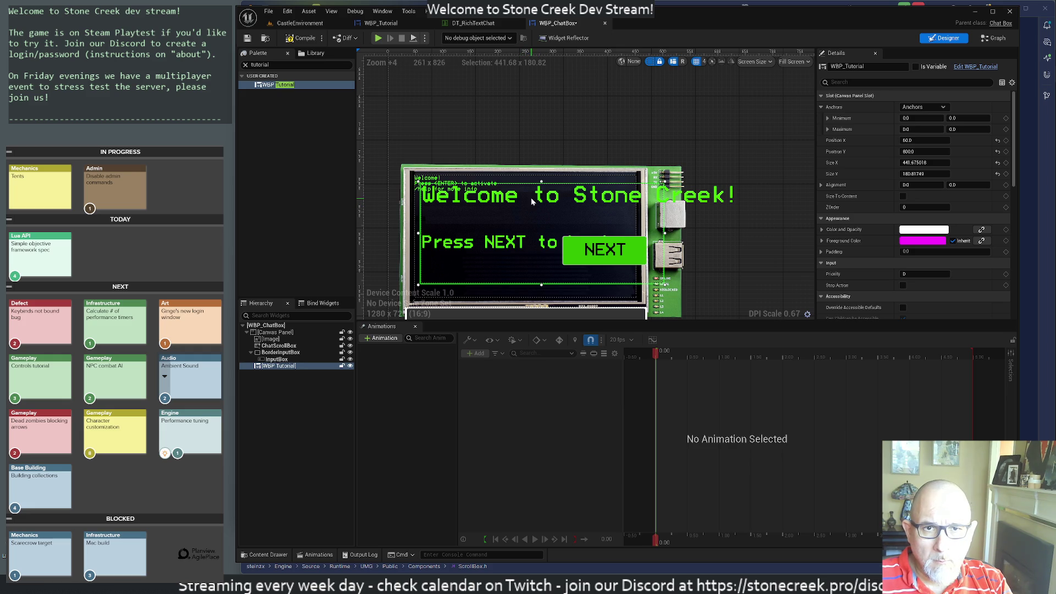
pyautogui.moveTo(532, 201); pyautogui.dragTo(527, 192)
pyautogui.scroll(-3, 743, 251)
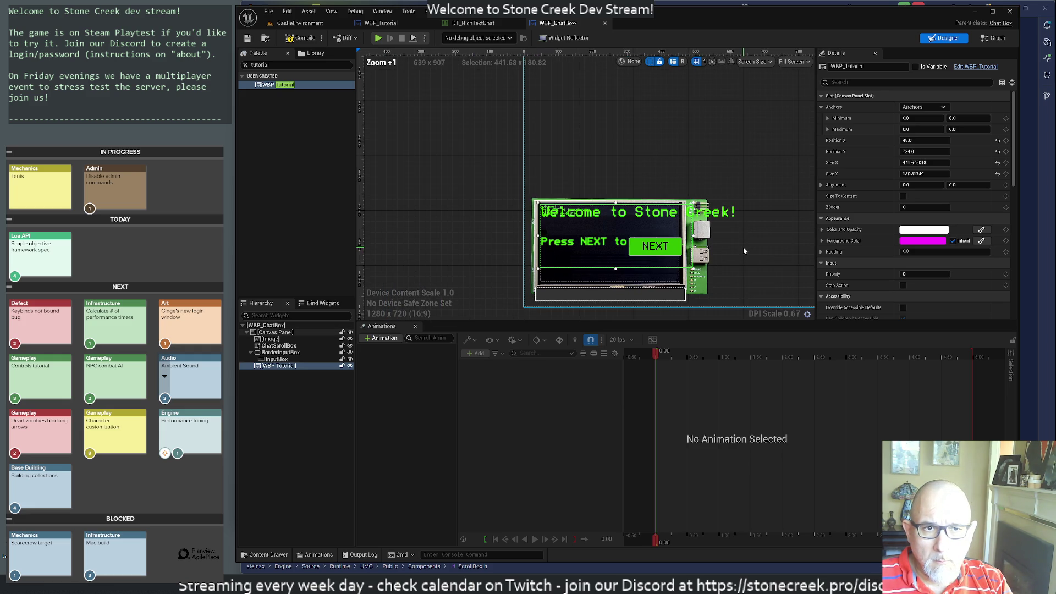
pyautogui.moveTo(693, 271); pyautogui.dragTo(678, 281)
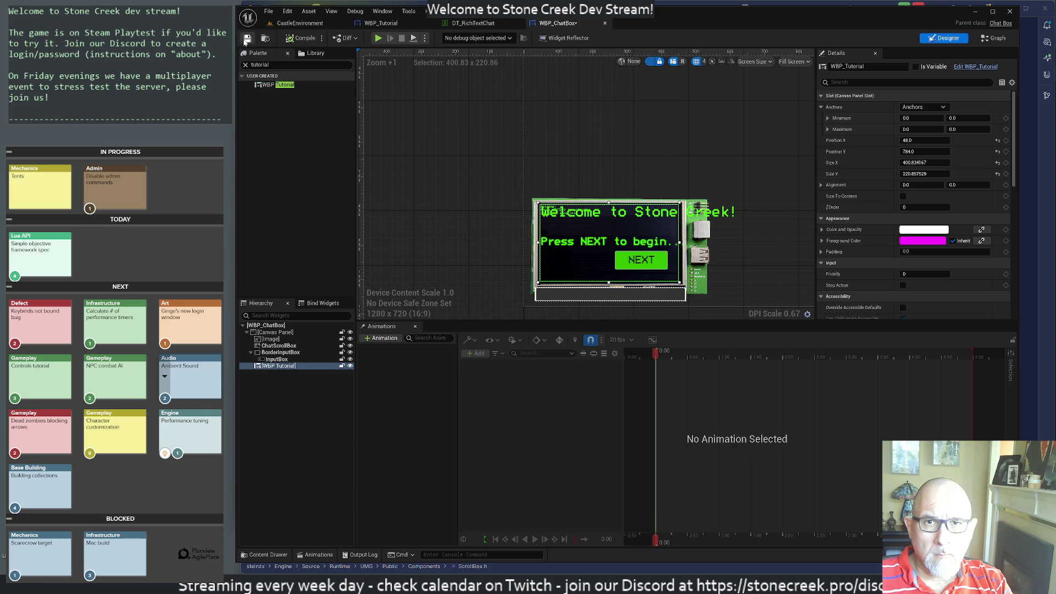
pyautogui.hotkey('ctrl', 's')
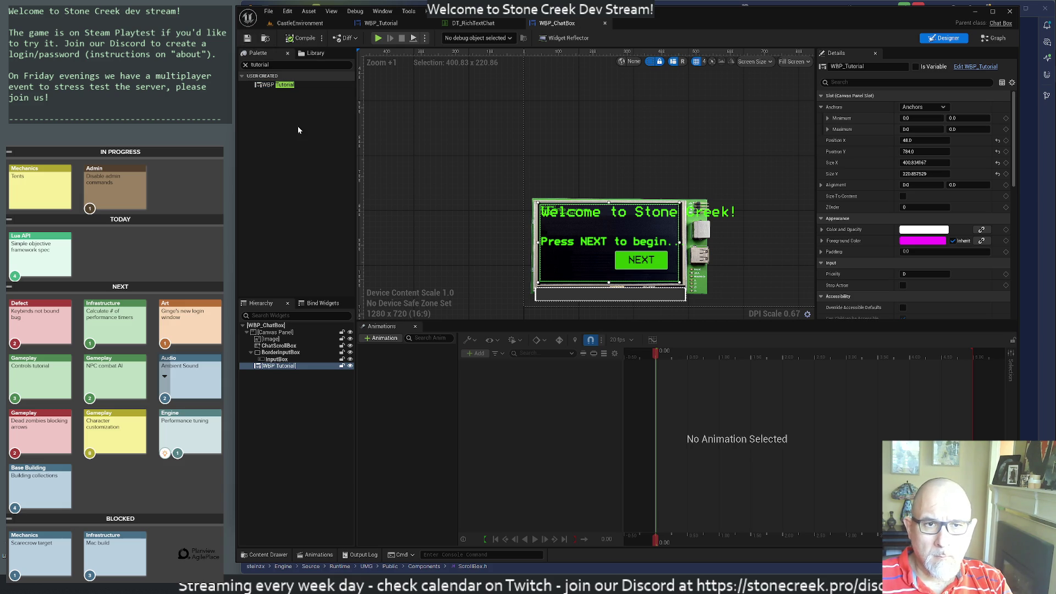
pyautogui.click(272, 340)
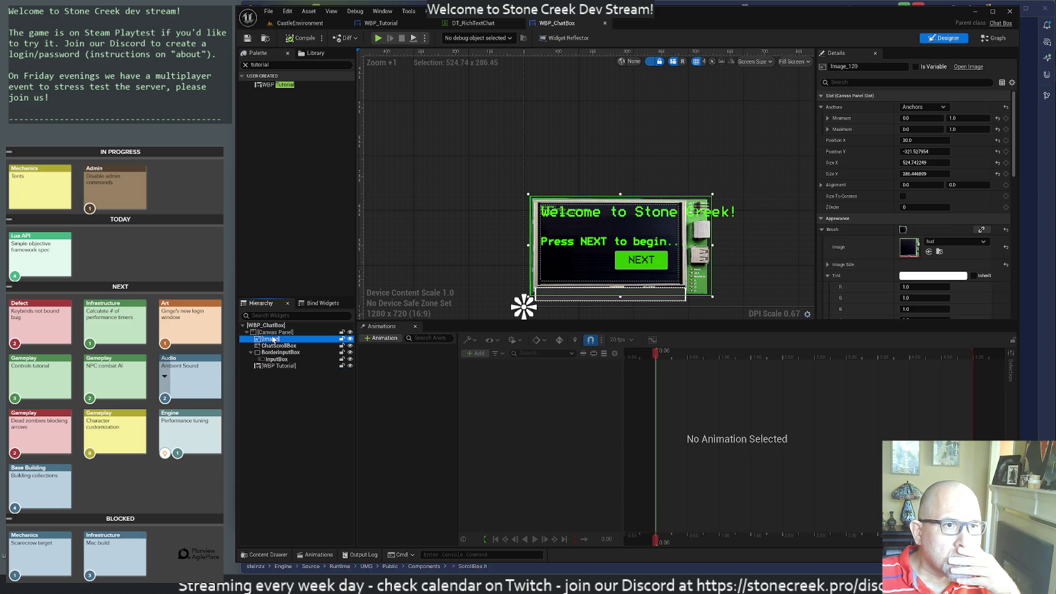
pyautogui.click(944, 108)
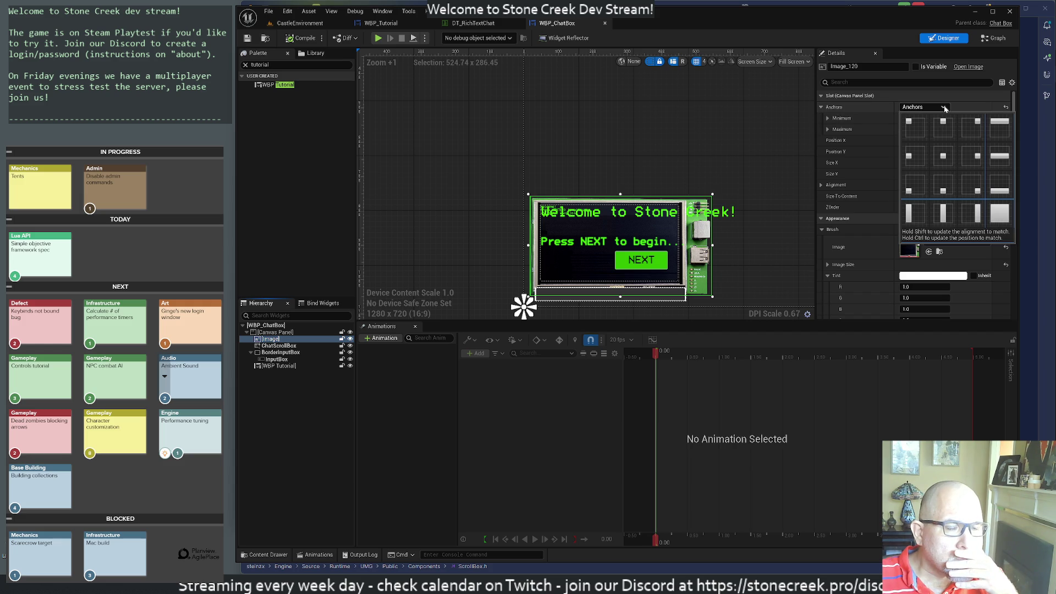
pyautogui.click(943, 108)
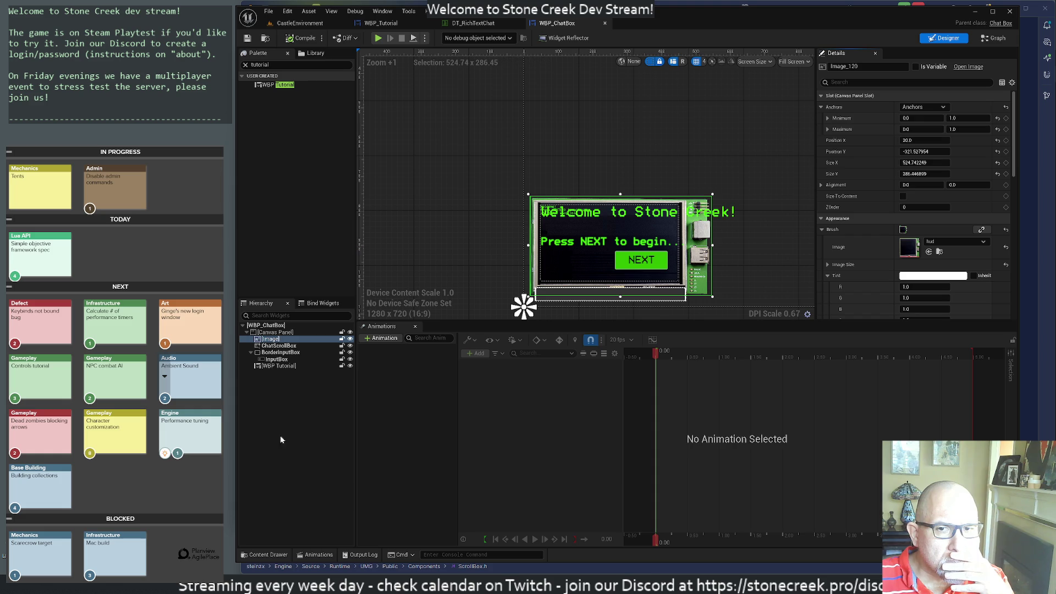
pyautogui.click(273, 333)
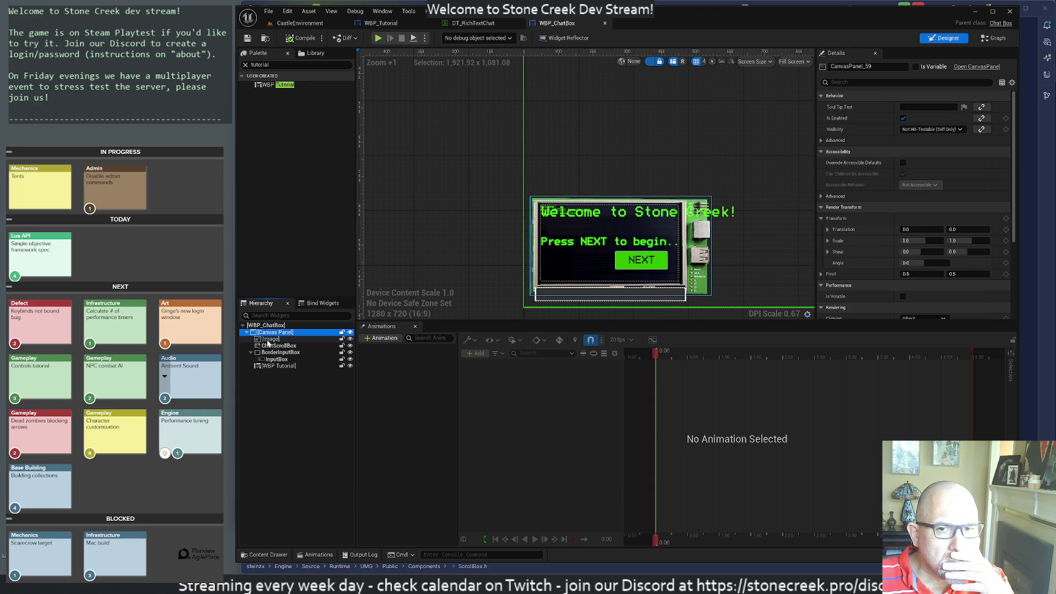
pyautogui.click(269, 339)
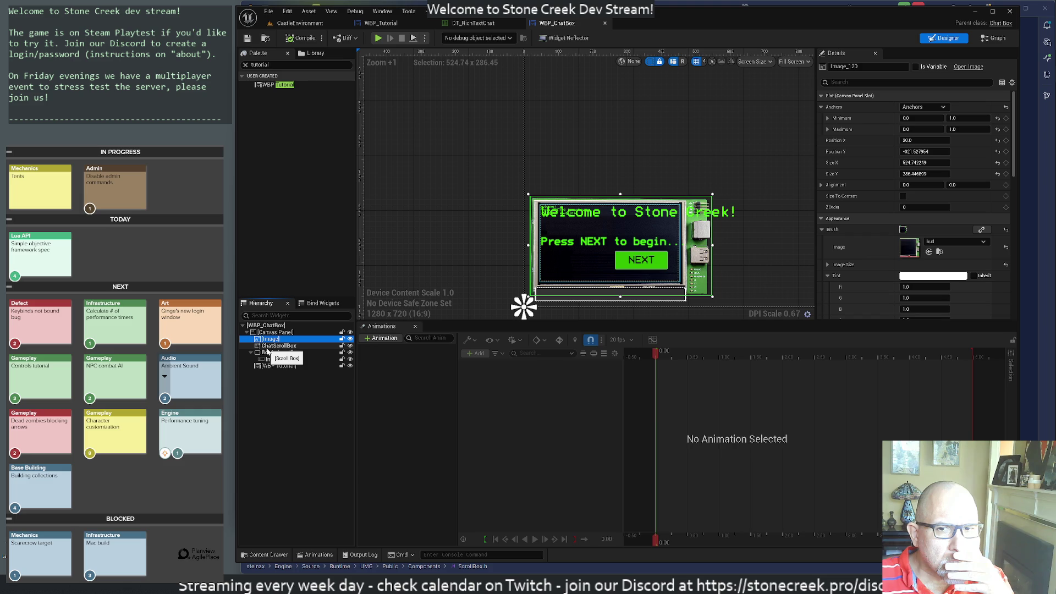
pyautogui.click(270, 347)
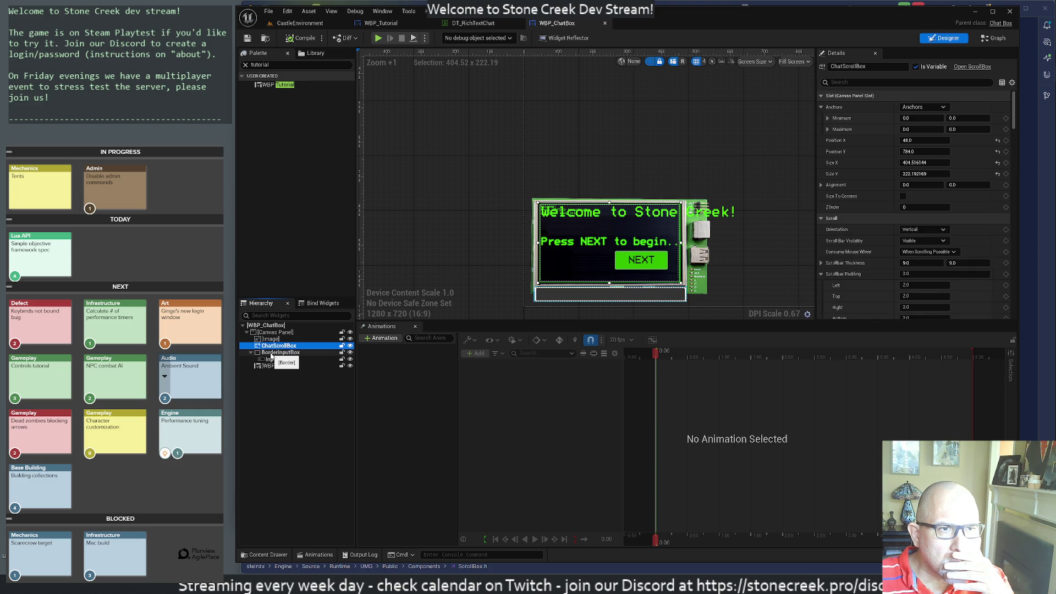
pyautogui.click(270, 352)
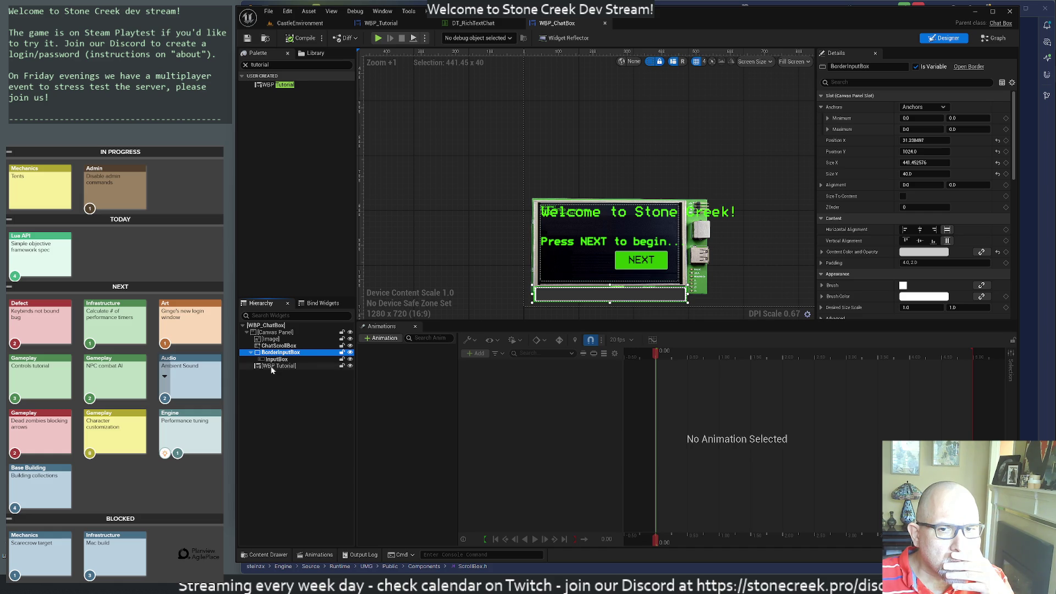
pyautogui.click(270, 365)
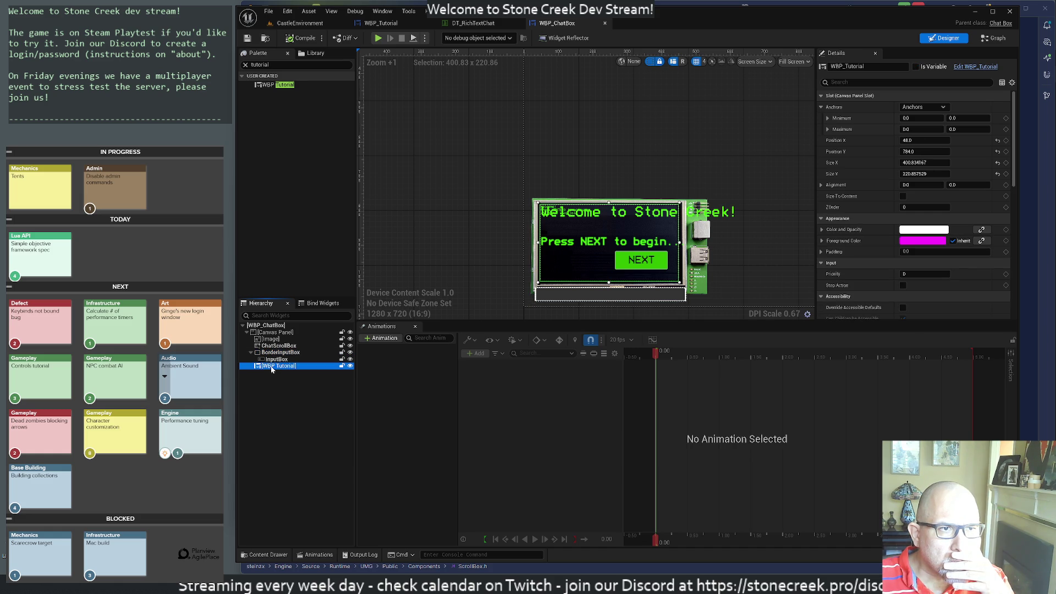
pyautogui.click(419, 166)
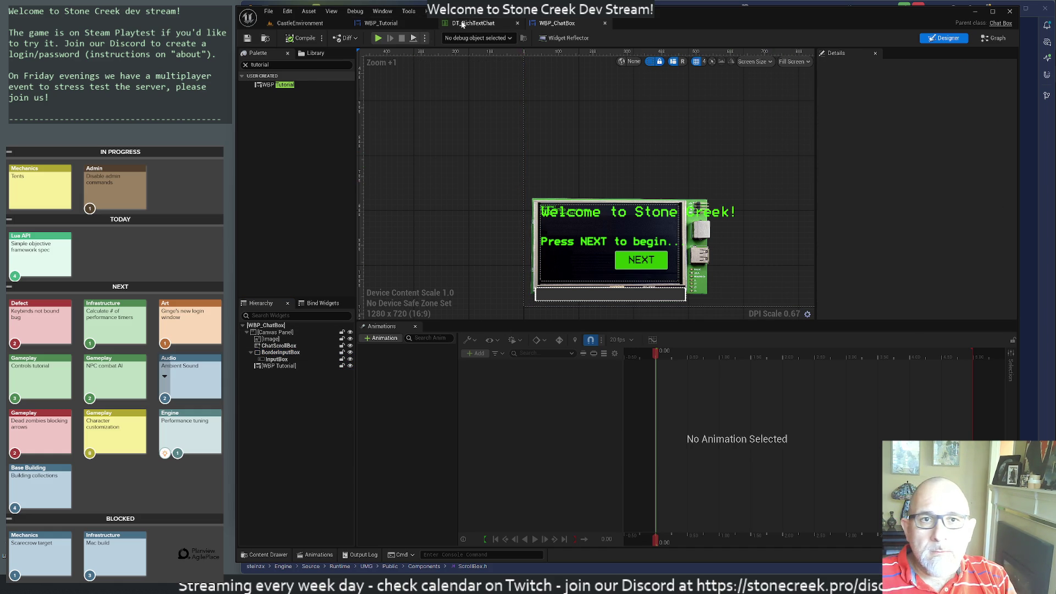
# Undock the WBP_Tutorial editor tab into its own floating window.
pyautogui.moveTo(381, 22)
pyautogui.mouseDown()
pyautogui.moveTo(423, 22)
pyautogui.moveTo(391, 106)
pyautogui.moveTo(380, 314)
pyautogui.moveTo(381, 210)
pyautogui.mouseUp()
pyautogui.moveTo(582, 193)
pyautogui.mouseDown()
pyautogui.moveTo(744, 187)
pyautogui.moveTo(1025, 102)
pyautogui.moveTo(899, 50)
pyautogui.moveTo(986, 101)
pyautogui.moveTo(1055, 184)
pyautogui.mouseUp()
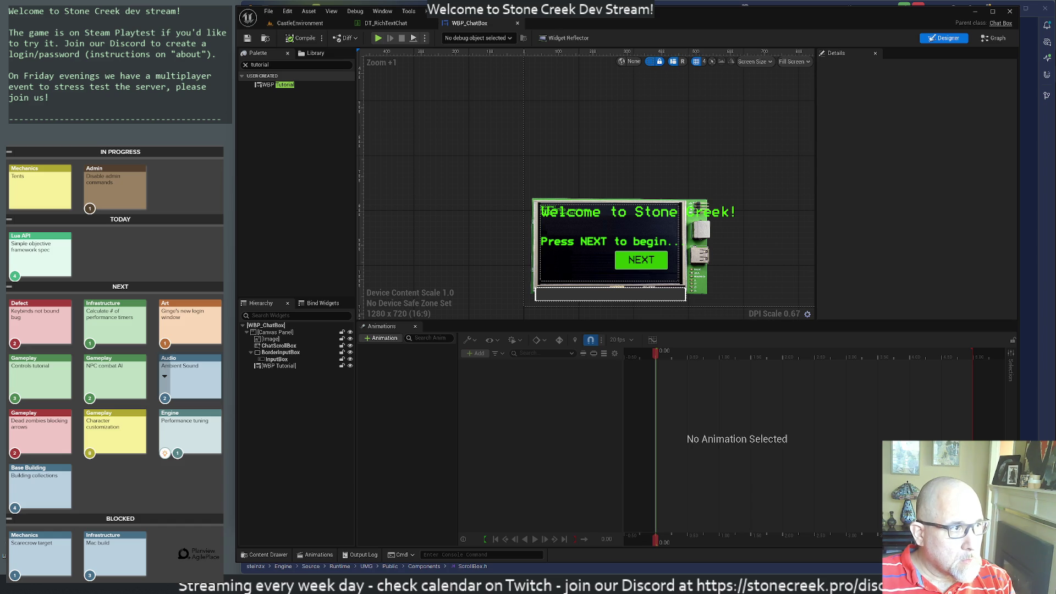
# Select the root Canvas Panel and compile WBP_ChatBox.
pyautogui.click(644, 153)
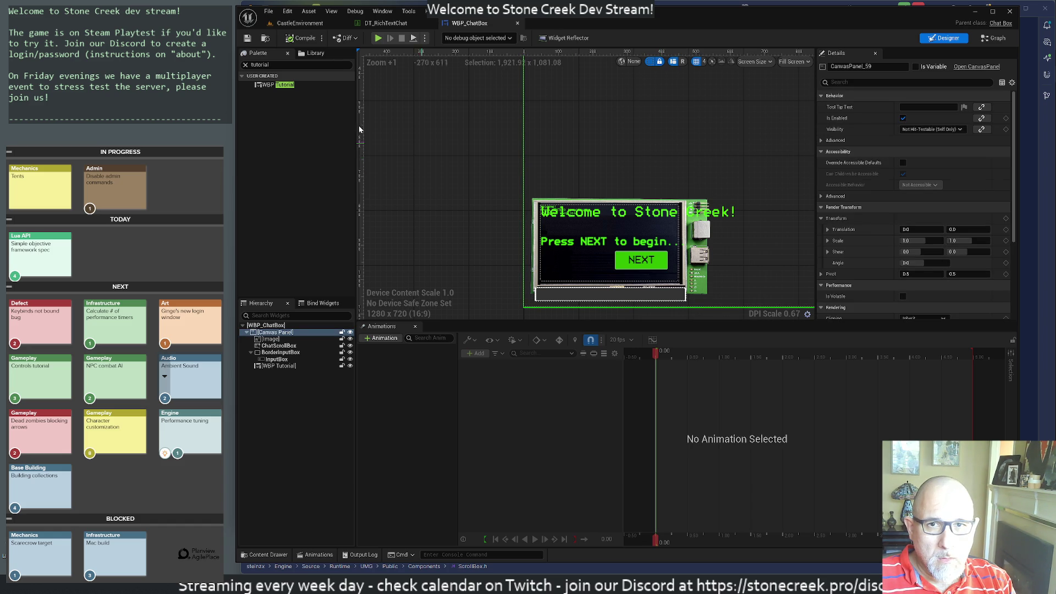
pyautogui.click(292, 42)
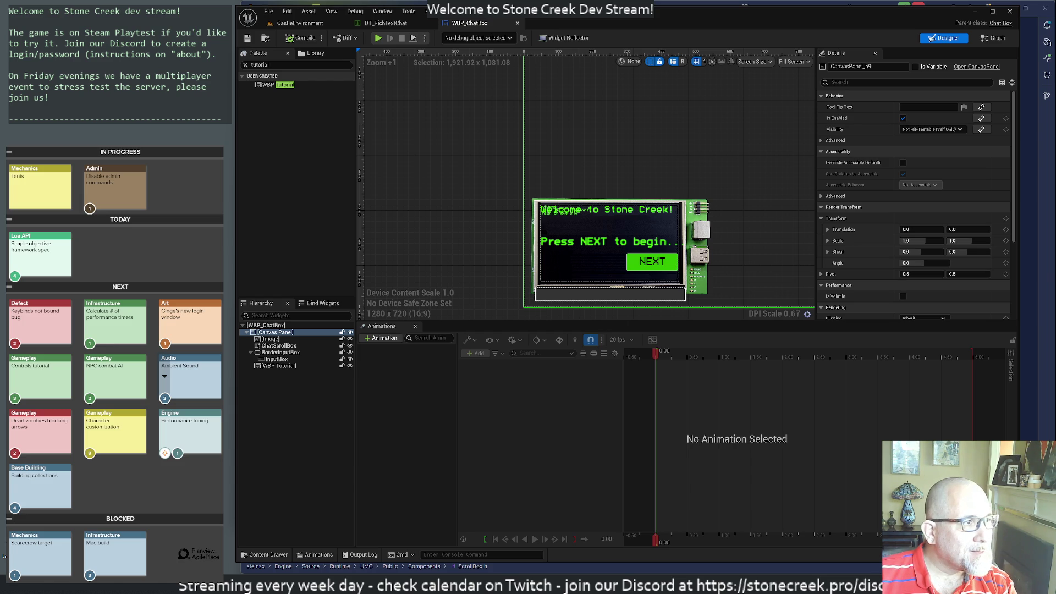
# Resize the embedded WBP_Tutorial to about 406 × 219 using its bottom and right edges.
pyautogui.click(583, 258)
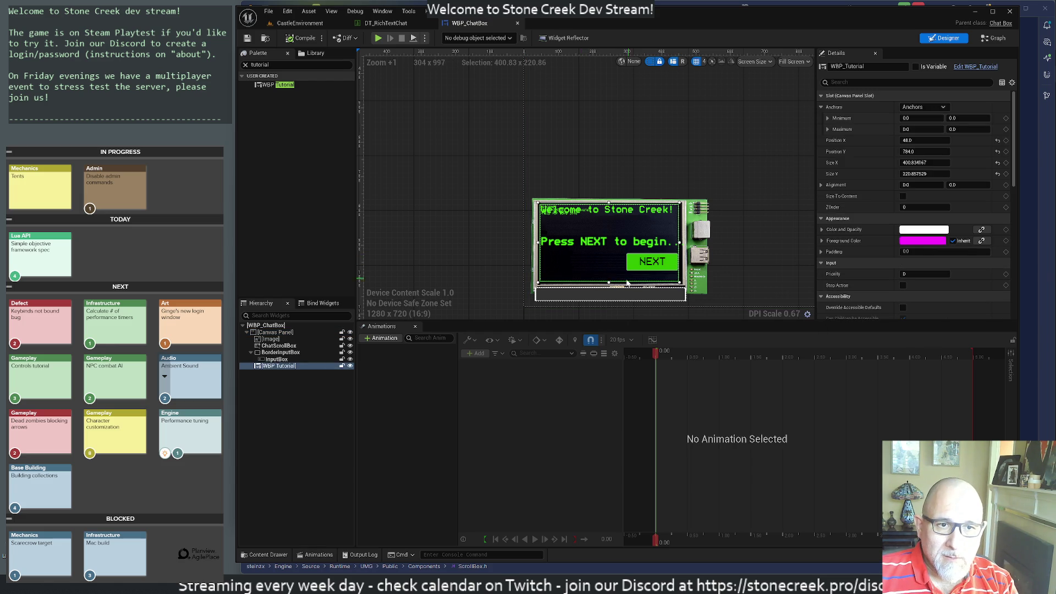
pyautogui.moveTo(608, 284); pyautogui.dragTo(609, 282)
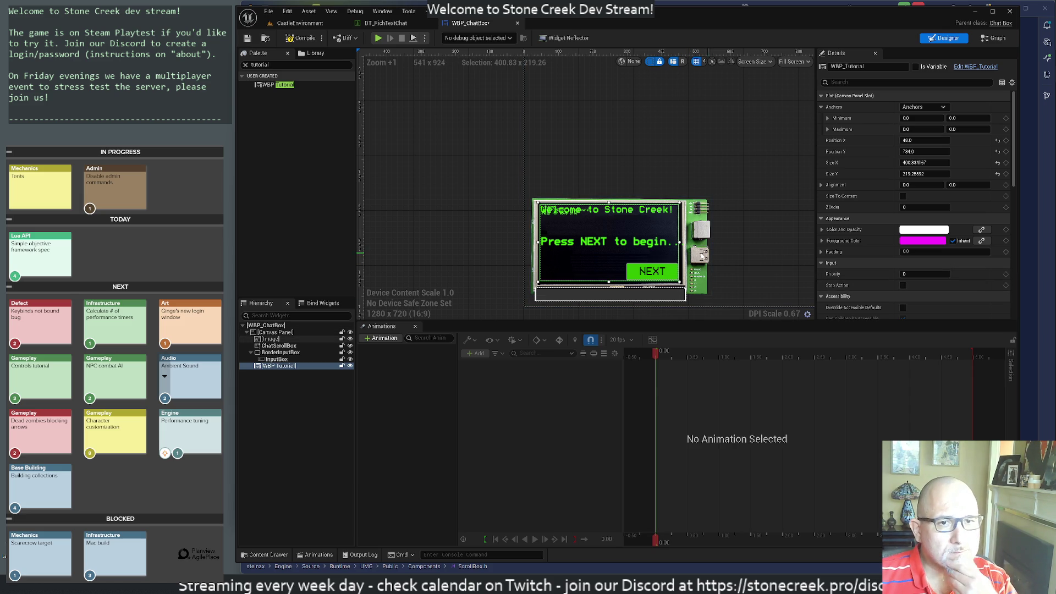
pyautogui.moveTo(680, 242); pyautogui.dragTo(680, 242)
pyautogui.click(751, 264)
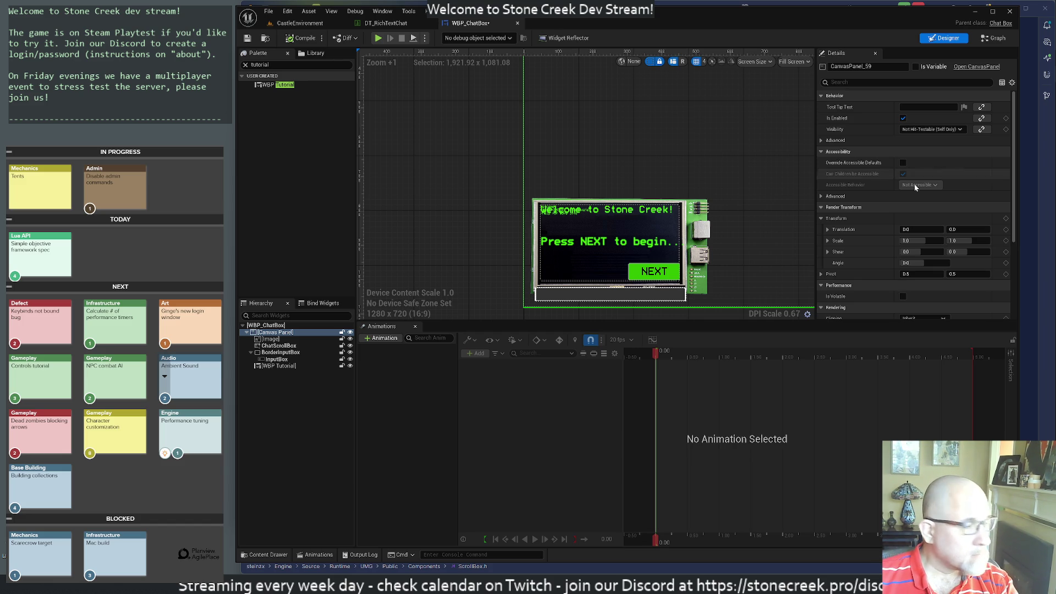
# Compile WBP_ChatBox and open WBP_Tutorial for editing.
pyautogui.click(280, 41)
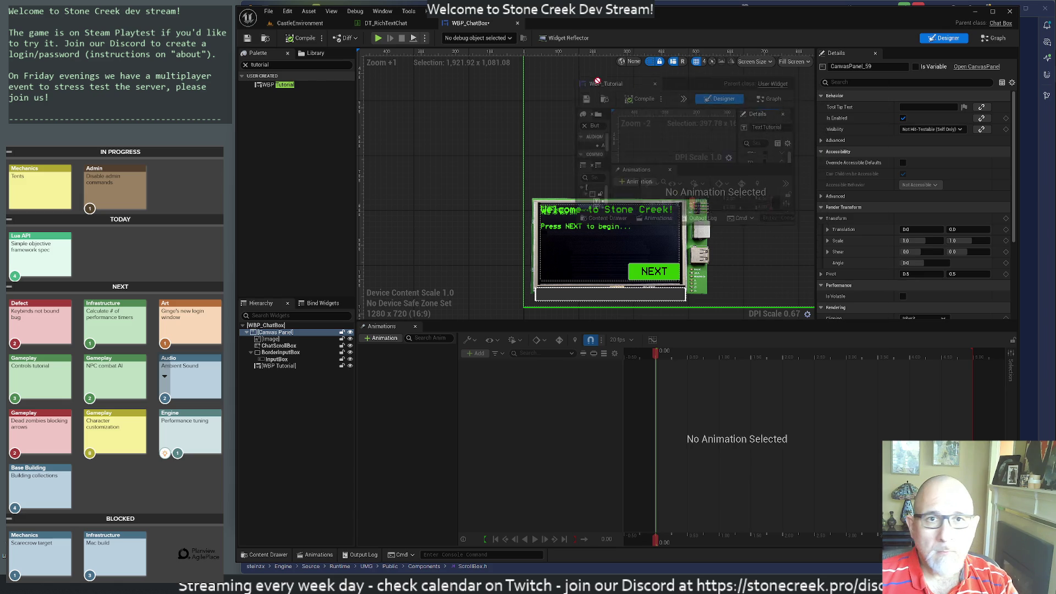
pyautogui.doubleClick(279, 366)
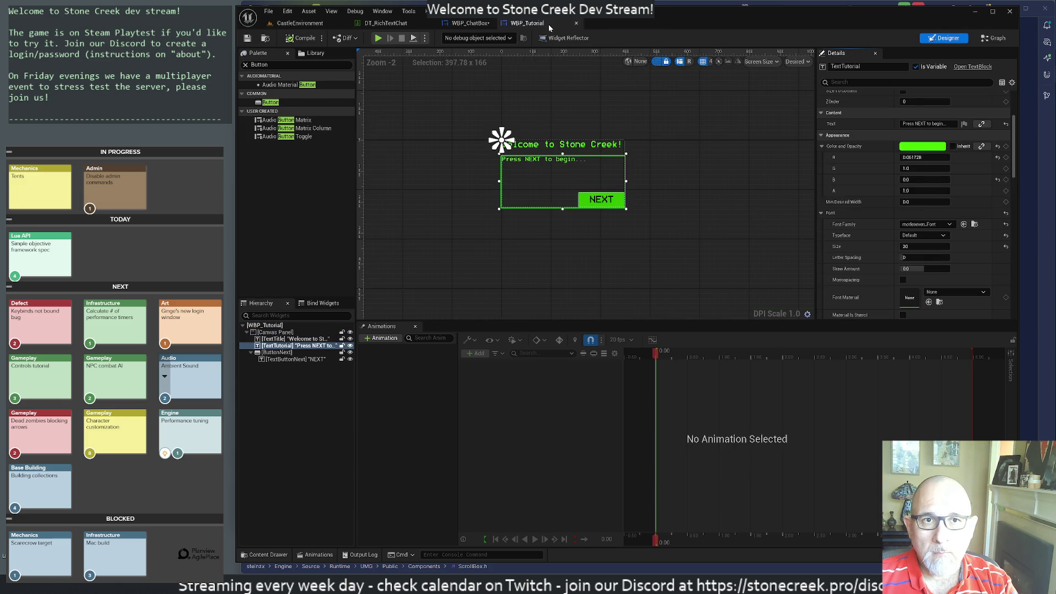
pyautogui.click(398, 193)
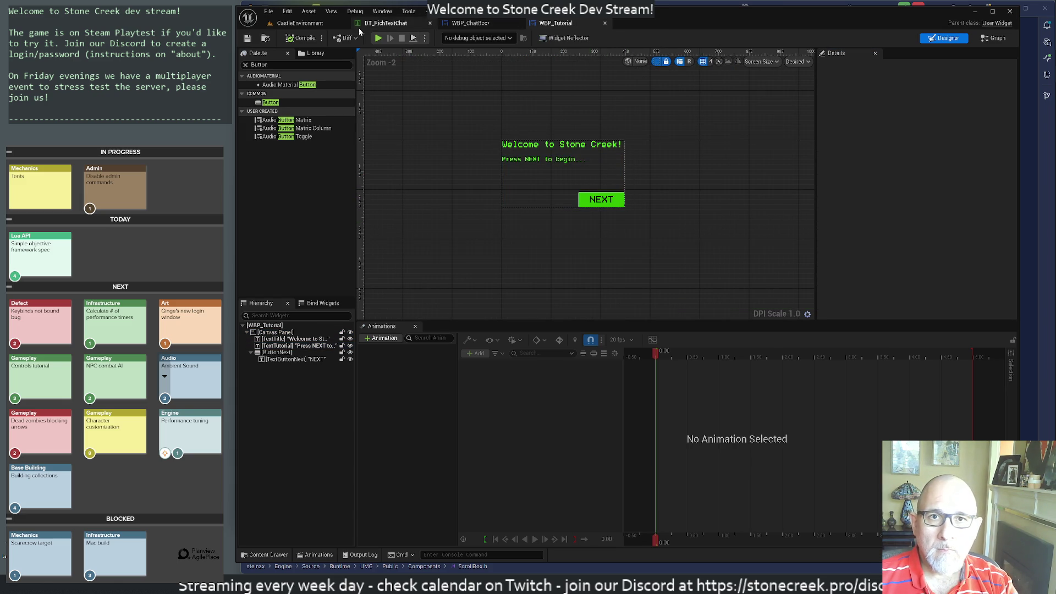
# Play-test the CastleEnvironment level to see the tutorial panel, then stop.
pyautogui.click(299, 23)
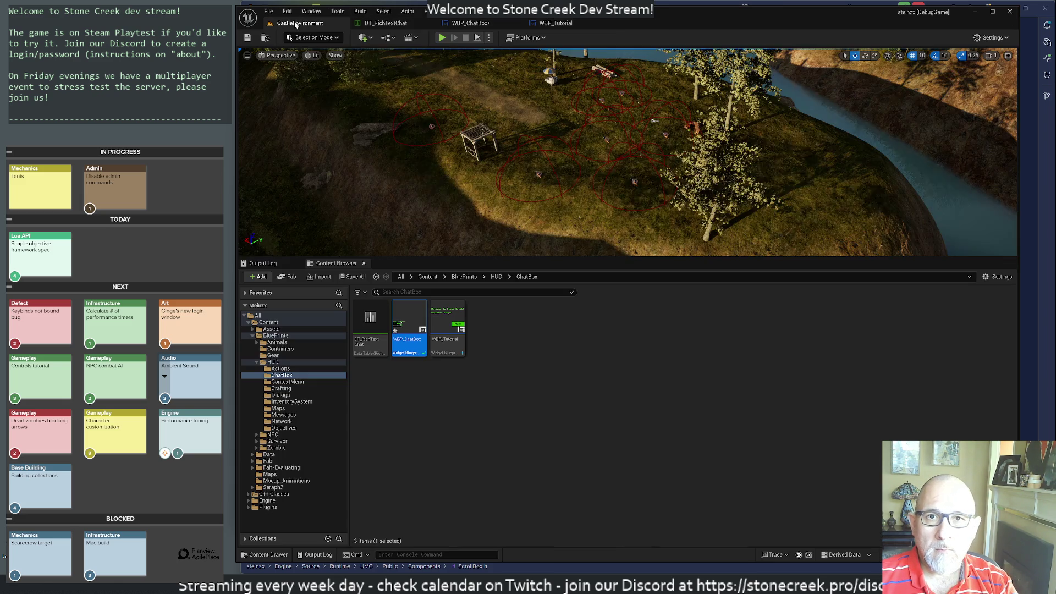
pyautogui.click(448, 38)
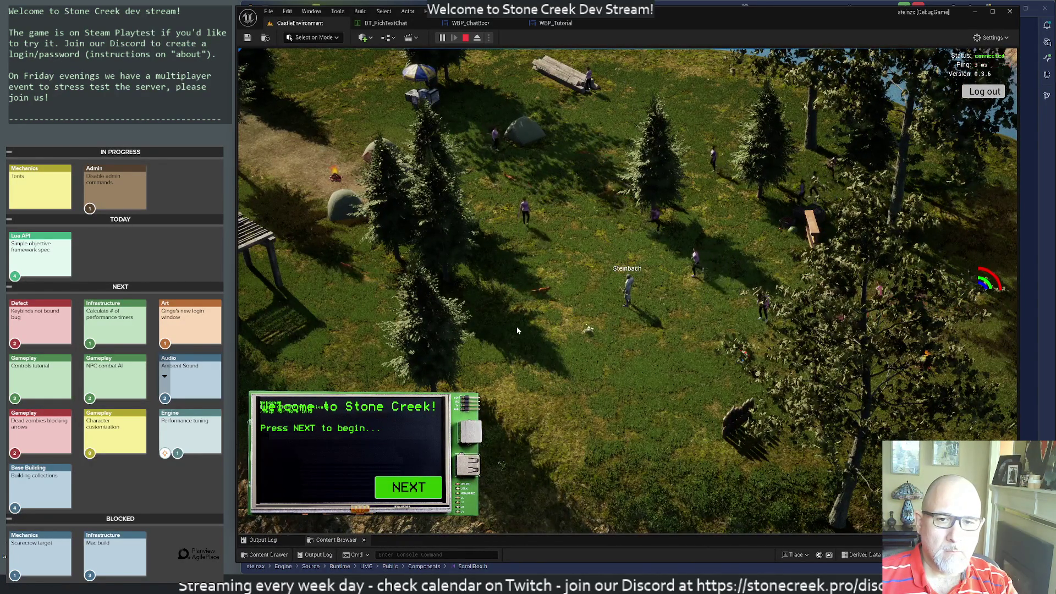
pyautogui.click(464, 38)
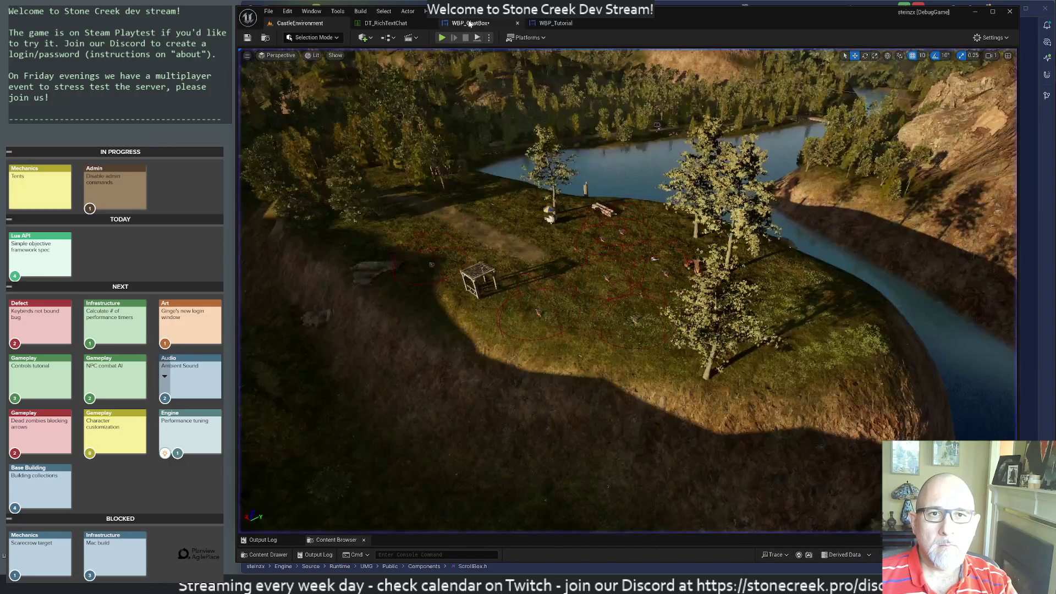
# Set the embedded WBP_Tutorial's Visibility to Collapsed, then compile and save WBP_ChatBox.
pyautogui.click(248, 38)
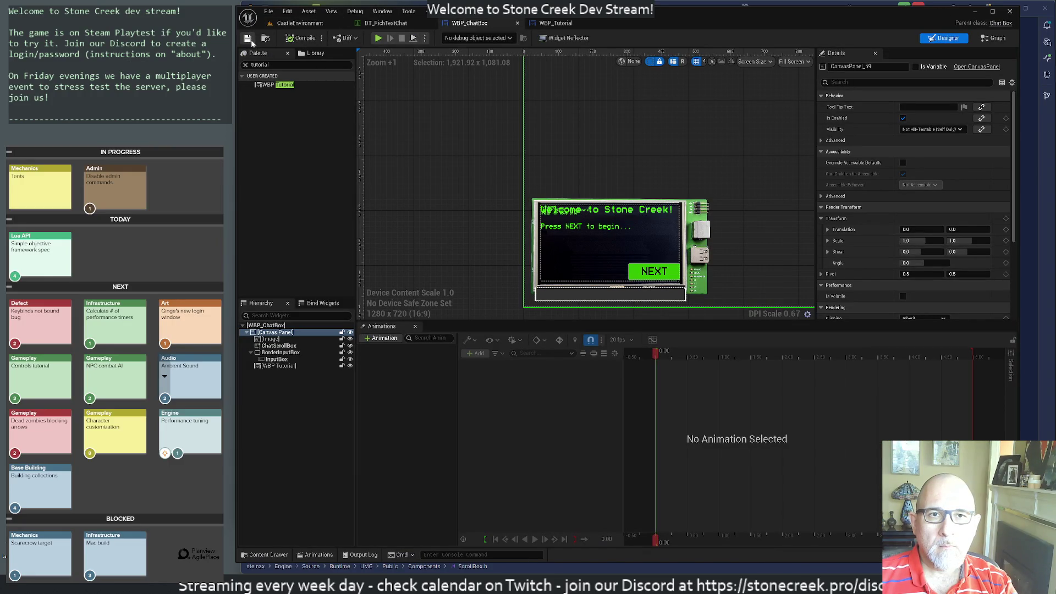
pyautogui.click(272, 367)
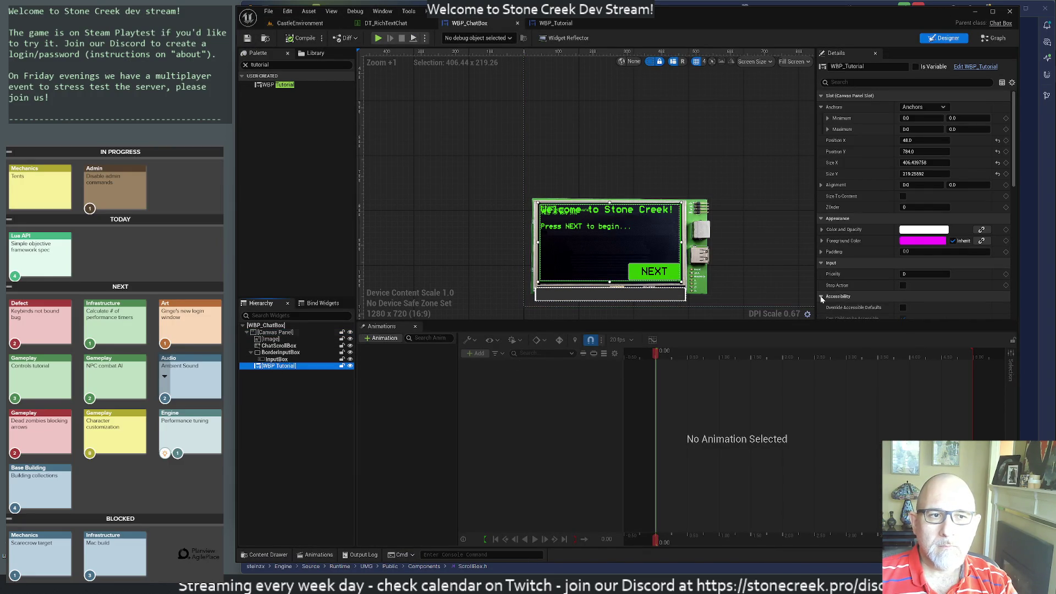
pyautogui.scroll(-5, 938, 267)
pyautogui.scroll(-8, 939, 264)
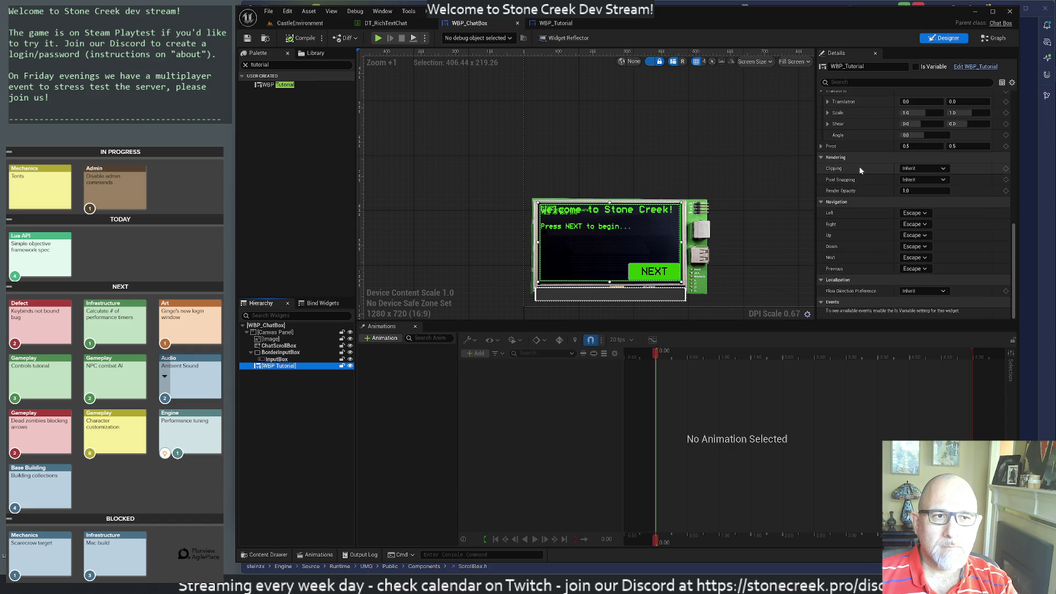
pyautogui.click(854, 84)
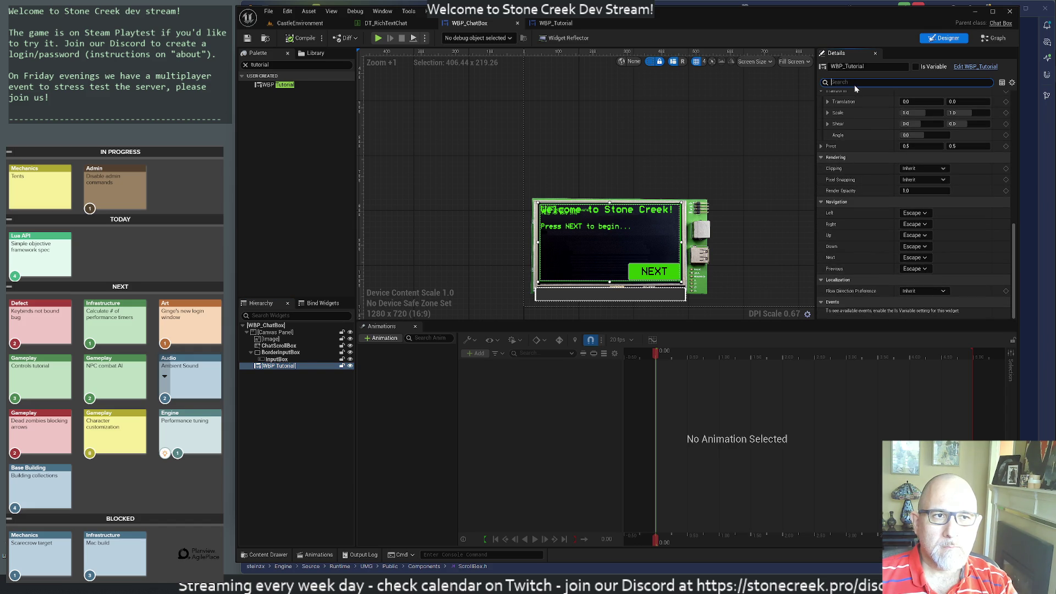
pyautogui.write('visi')
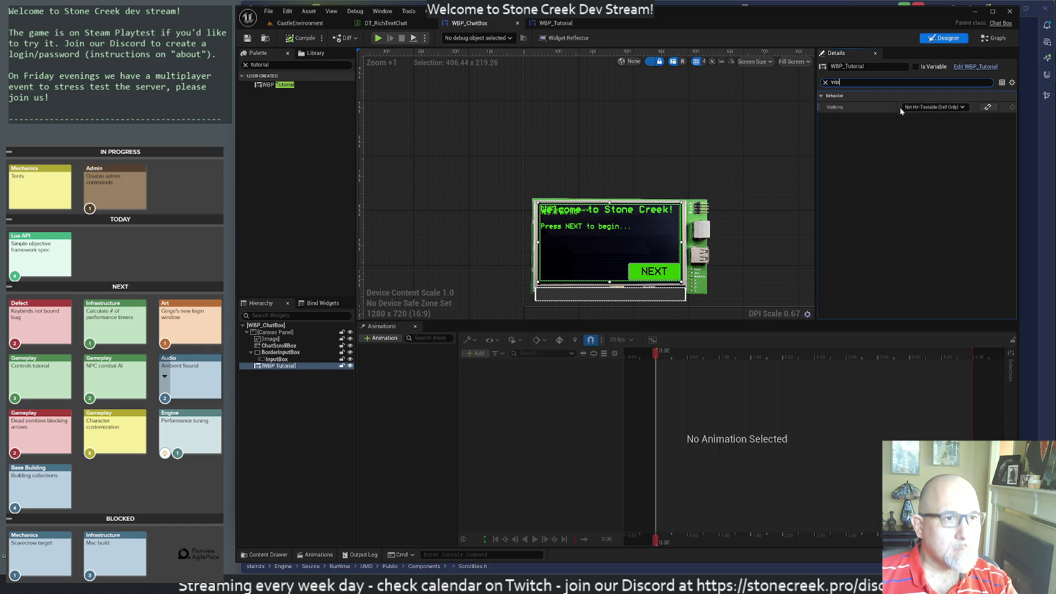
pyautogui.click(934, 107)
pyautogui.click(913, 123)
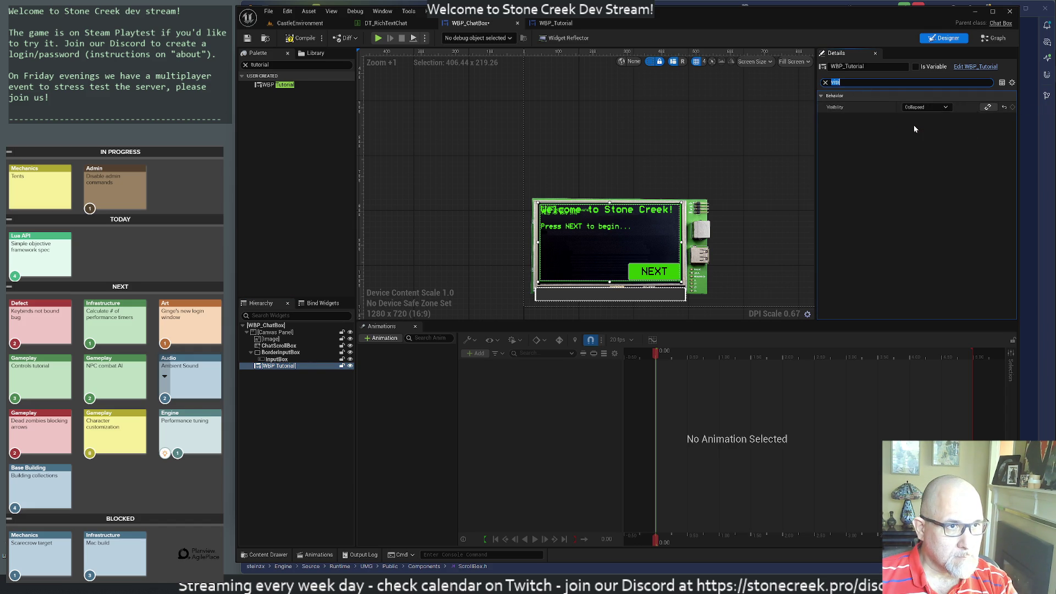
pyautogui.click(314, 39)
pyautogui.hotkey('ctrl', 's')
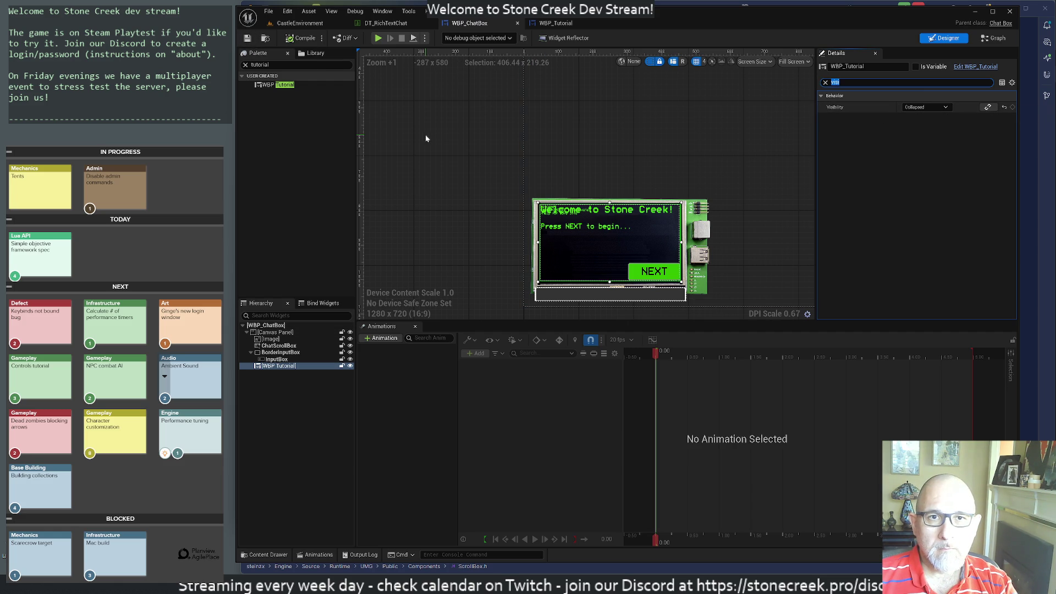
# Change WBP_Tutorial's Visibility to Hidden and save WBP_ChatBox.
pyautogui.click(924, 107)
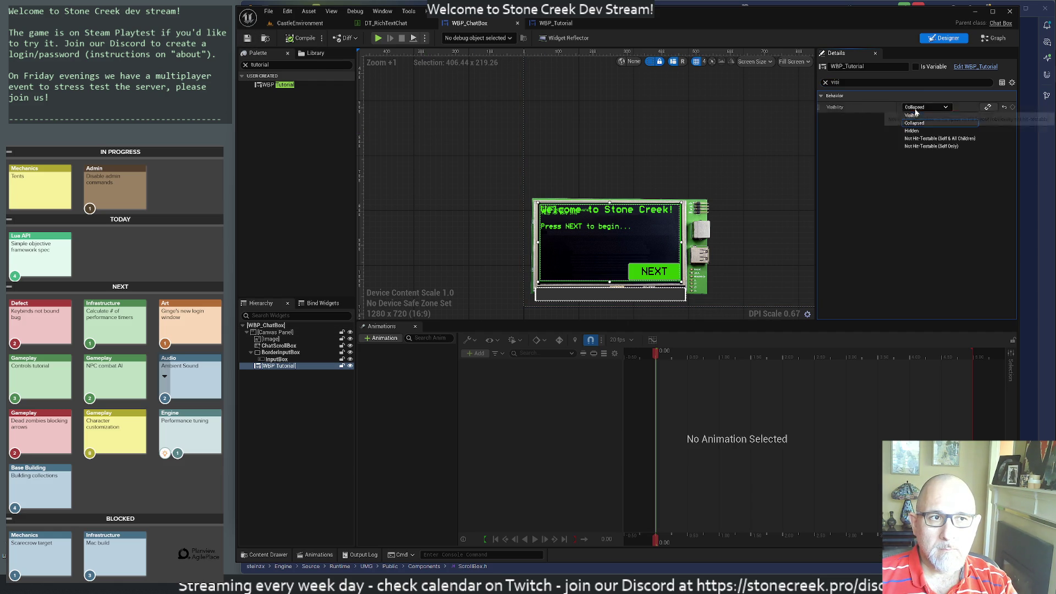
pyautogui.click(916, 135)
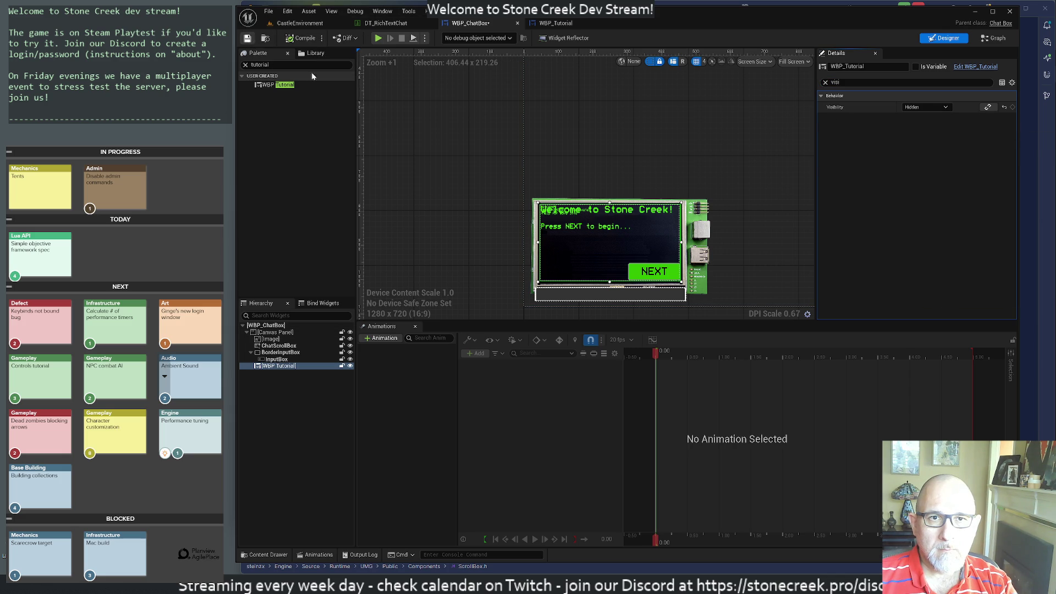
pyautogui.hotkey('ctrl', 's')
# Play-test CastleEnvironment to confirm only the chat box shows, then exit with Esc.
pyautogui.click(322, 23)
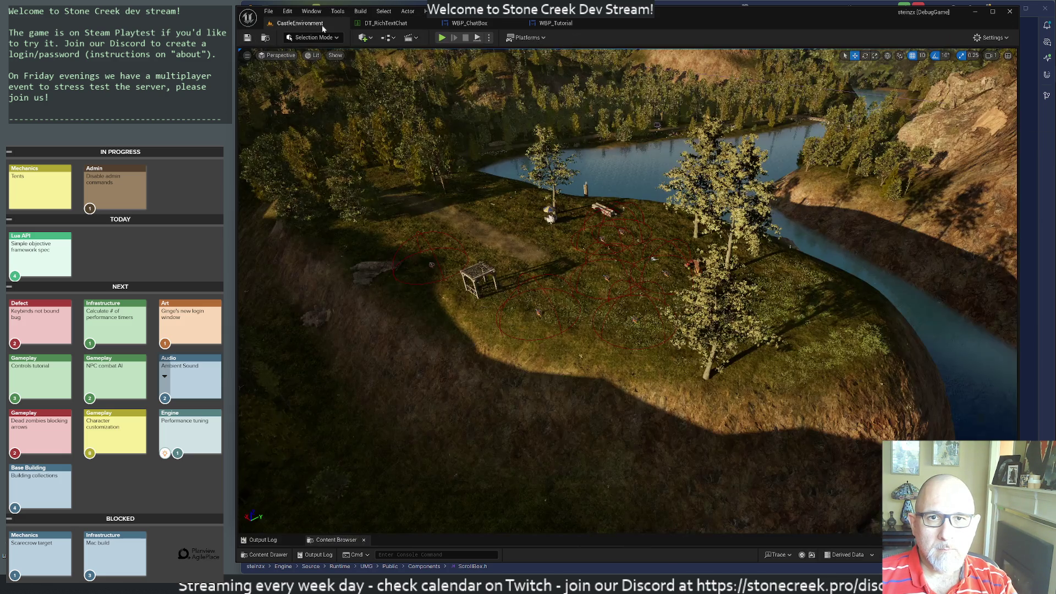
pyautogui.click(441, 37)
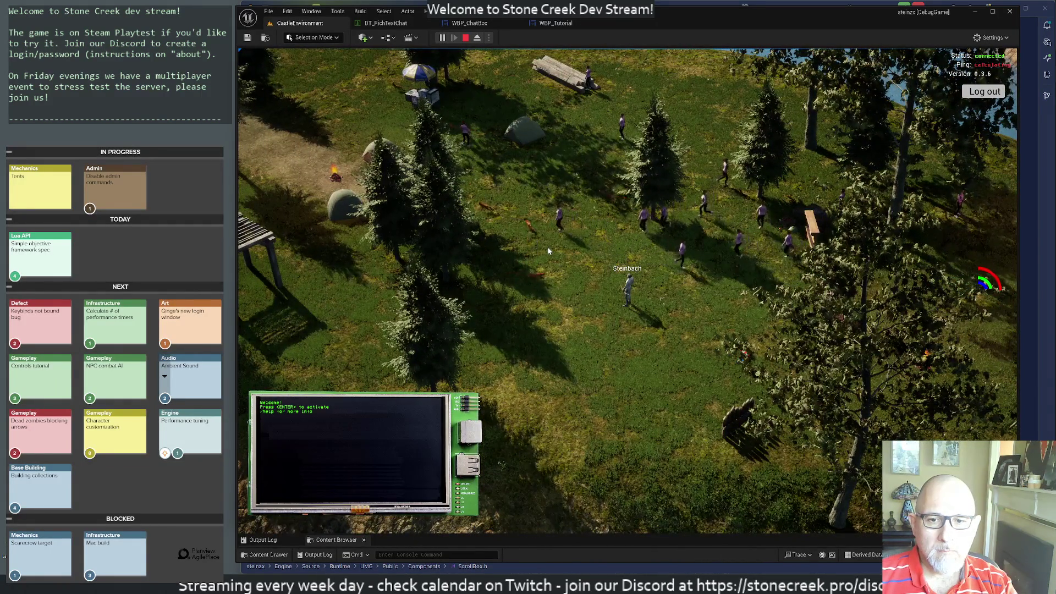
pyautogui.press('Escape')
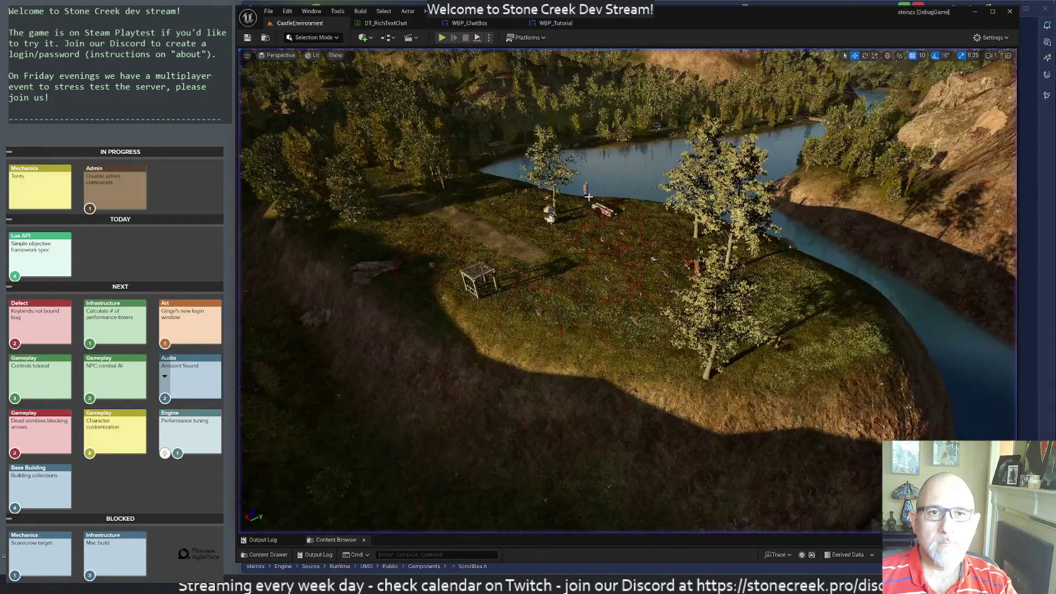